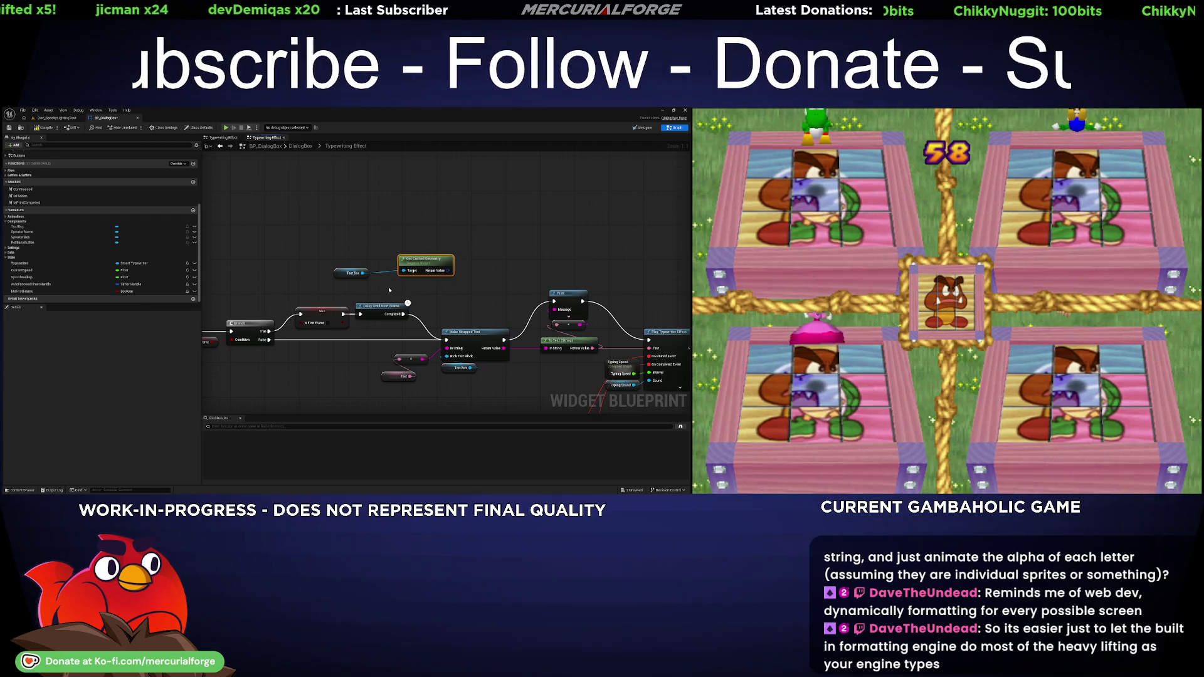
- Delete the Get Cached Geometry and stray Text Box nodes, then switch to Dev_SpookyLightingTest
{"action": "key", "text": "Delete"}
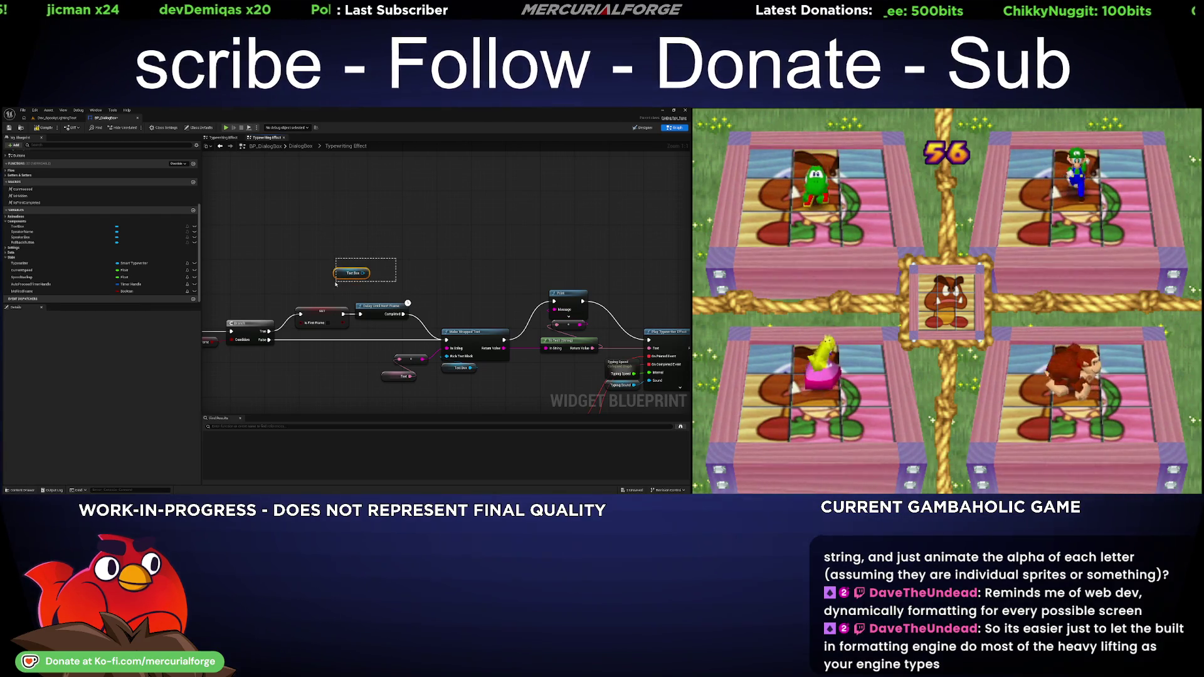
{"action": "key", "text": "Delete"}
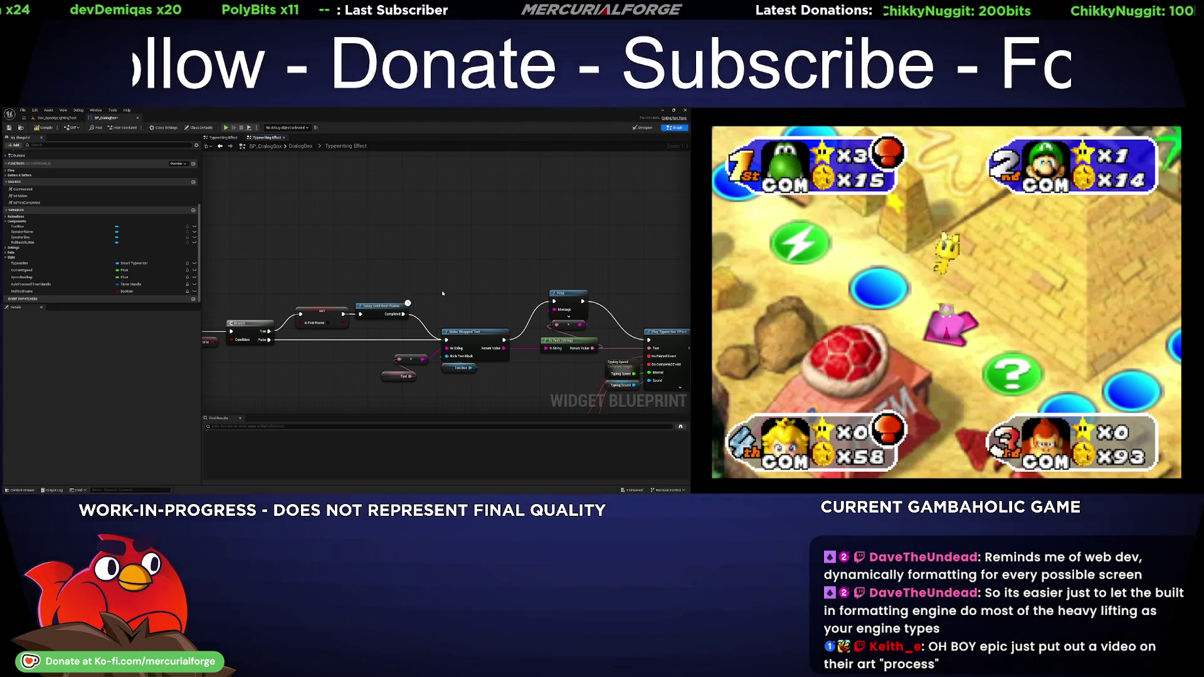
{"action": "left_click", "coordinate": [61, 118]}
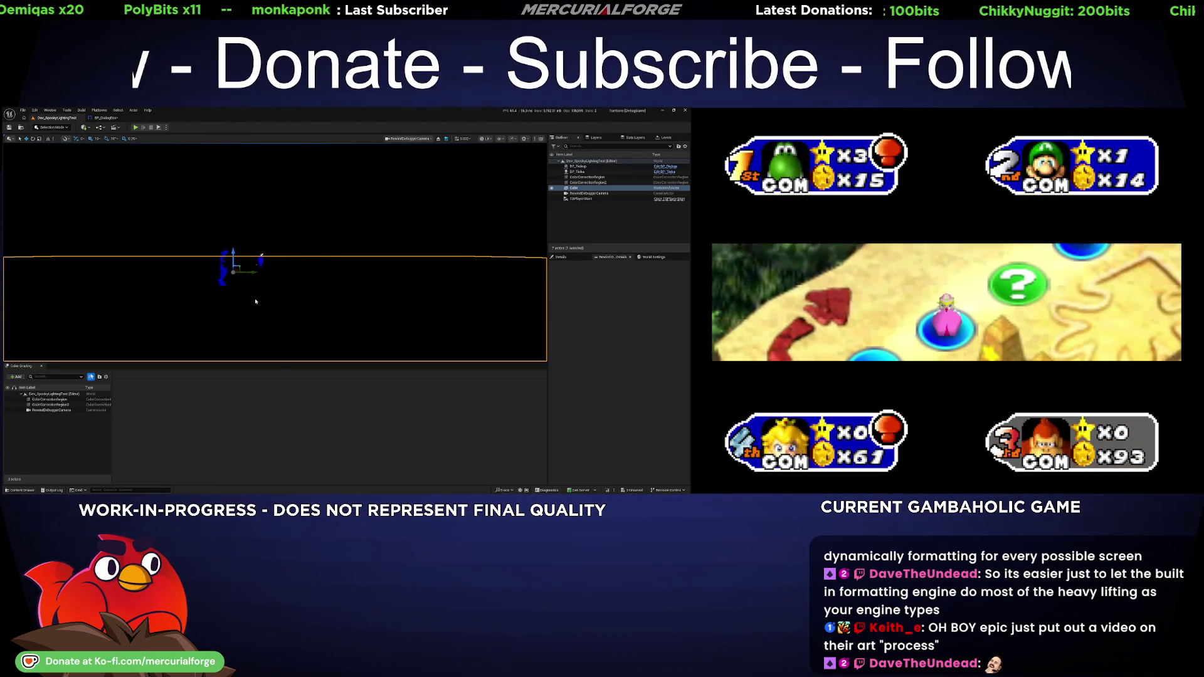
- Play-test fullscreen, talking through and closing Tinka's dialog, then exit the game with F8
{"action": "key", "text": "alt+p"}
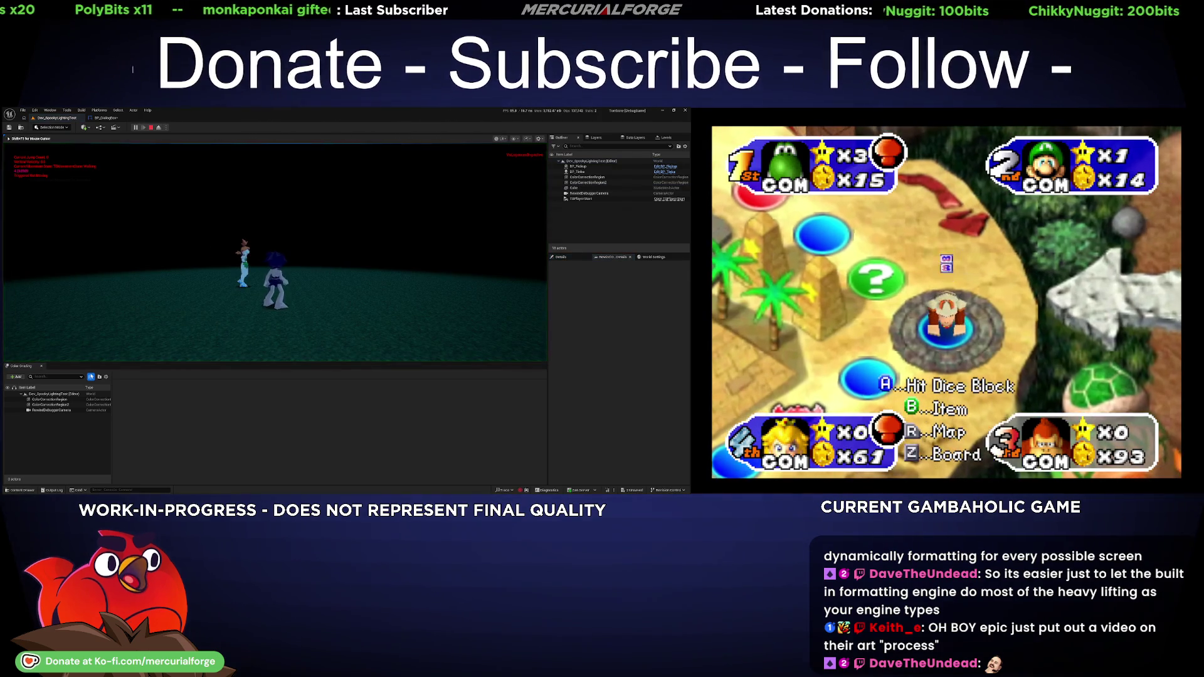
{"action": "key", "text": "F11"}
{"action": "key", "text": "w"}
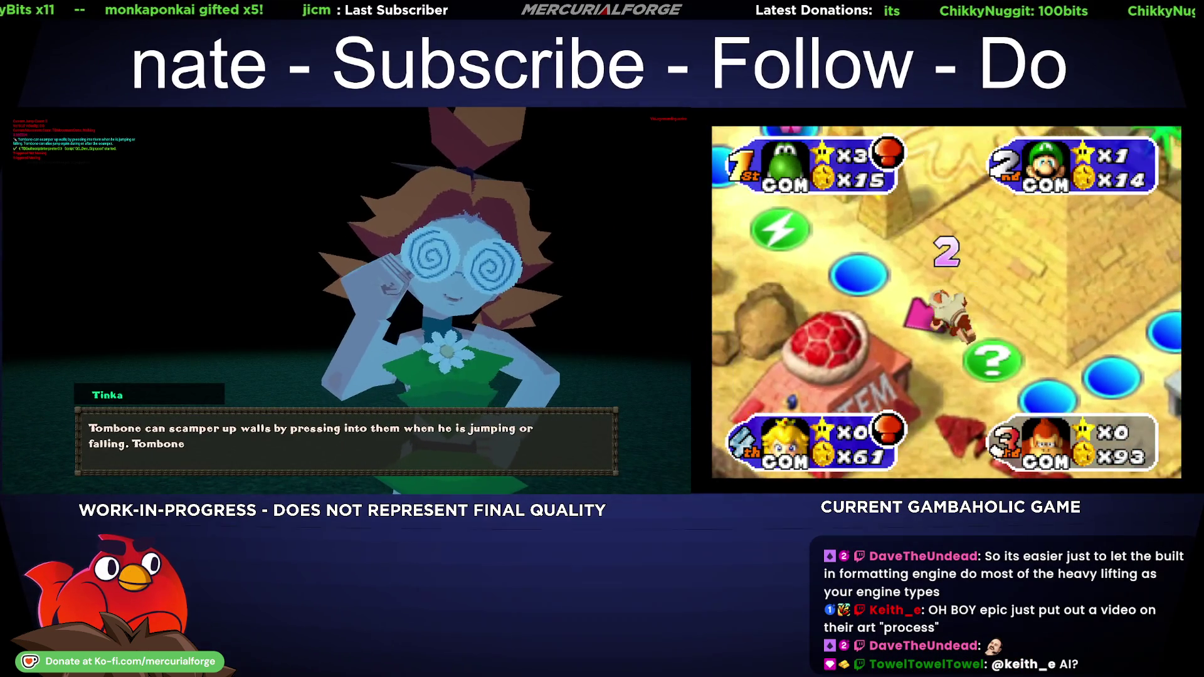
{"action": "key", "text": "e"}
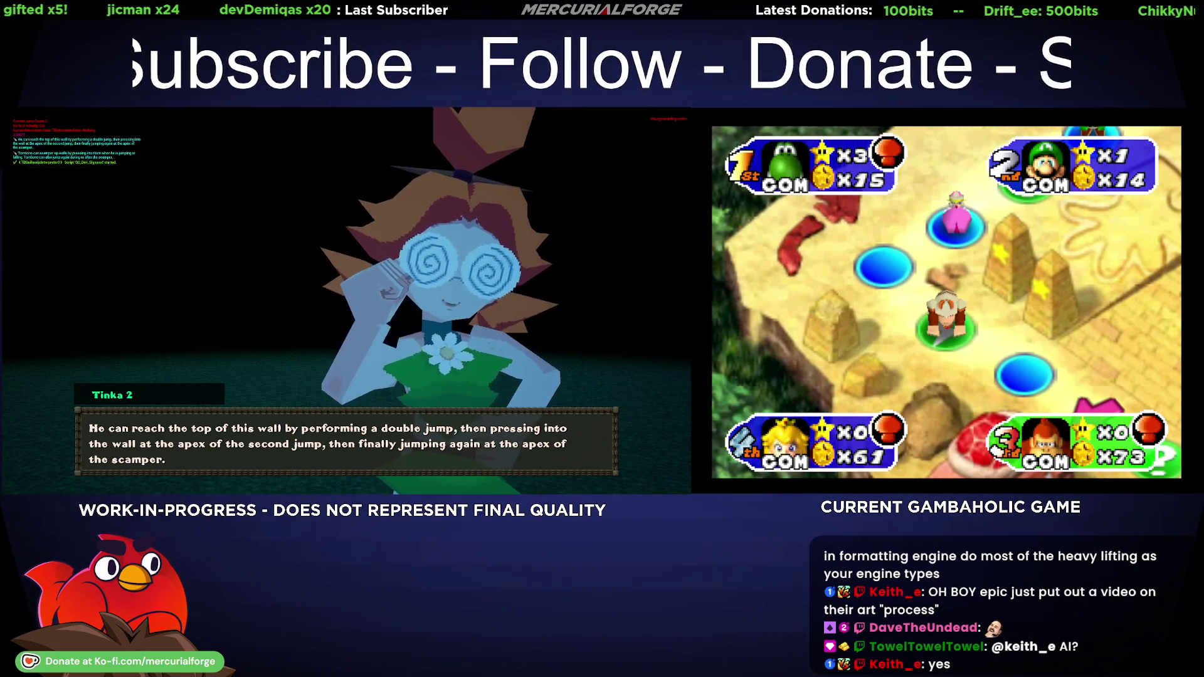
{"action": "key", "text": "e"}
{"action": "key", "text": "space"}
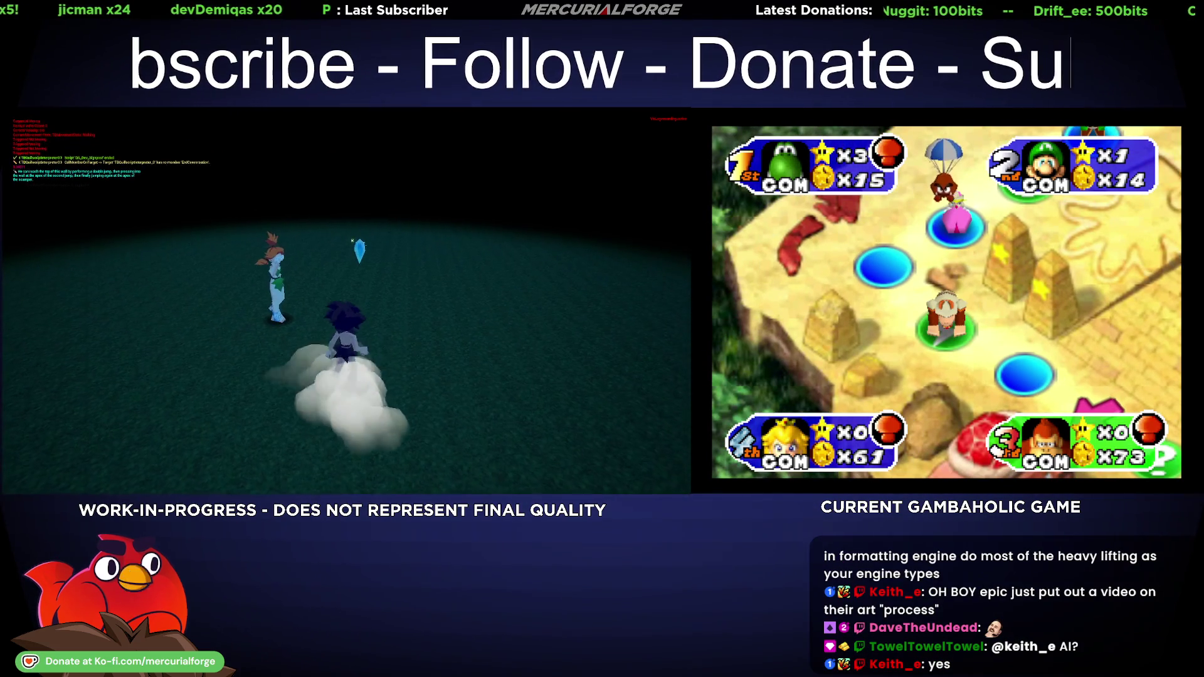
{"action": "key", "text": "F8"}
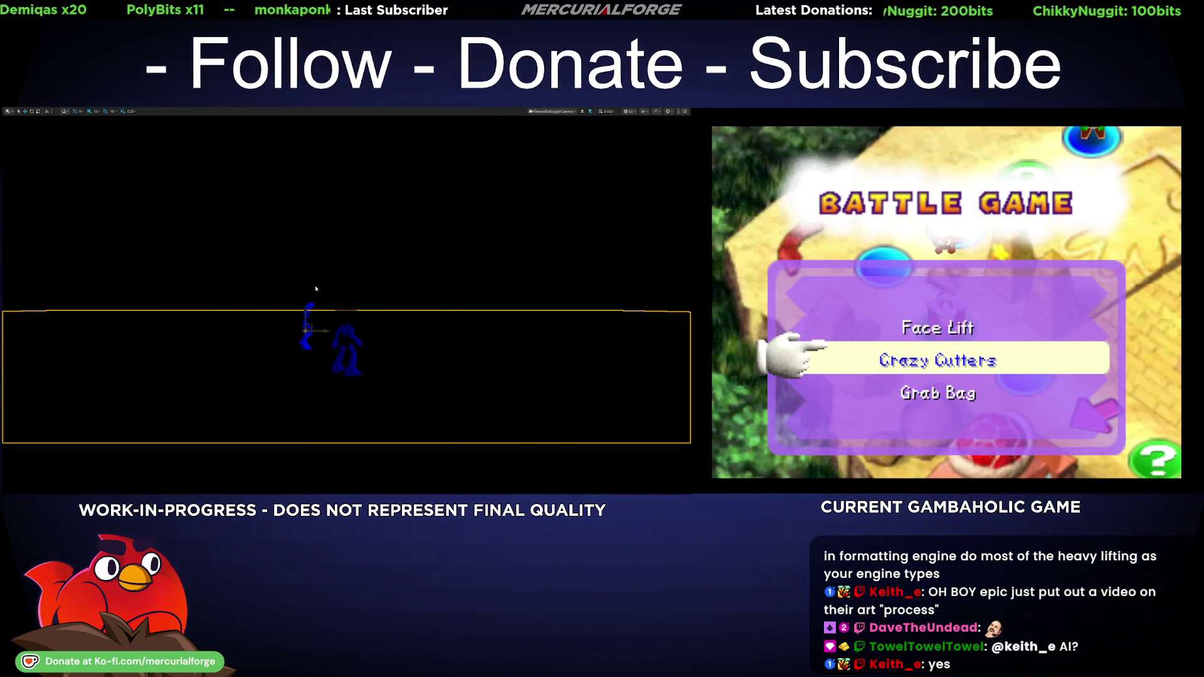
- Deselect the object, leave fullscreen to restore the editor panels, and return to the BP_DialogBox graph
{"action": "left_click", "coordinate": [331, 287]}
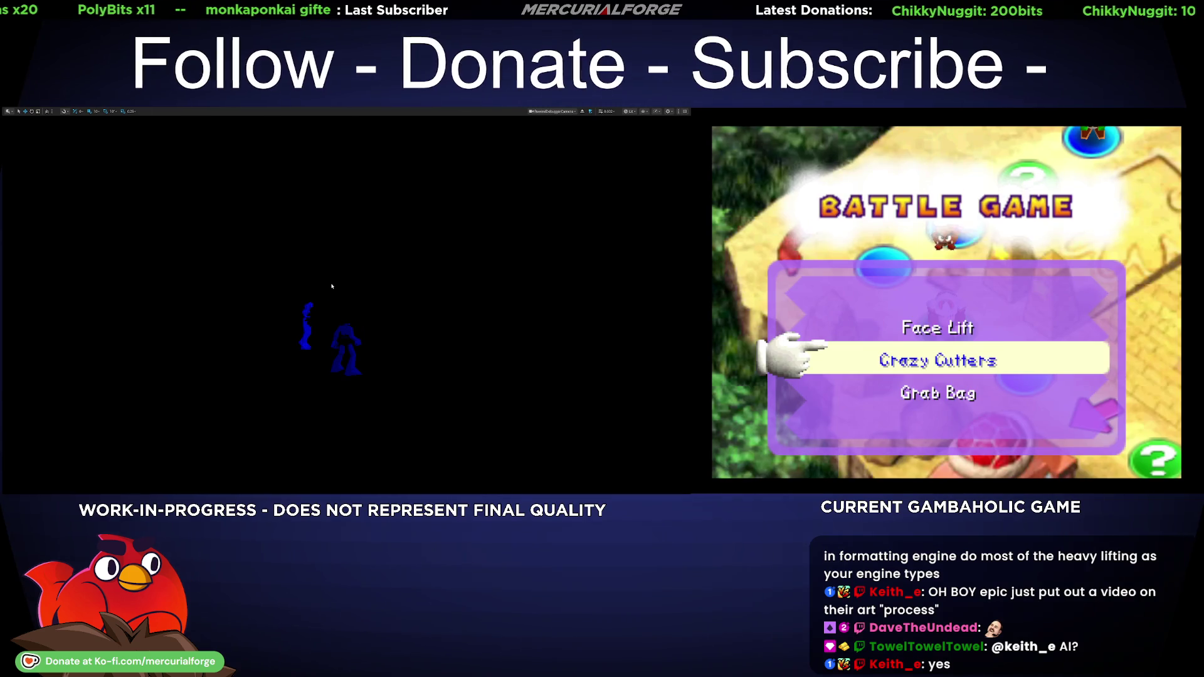
{"action": "key", "text": "F11"}
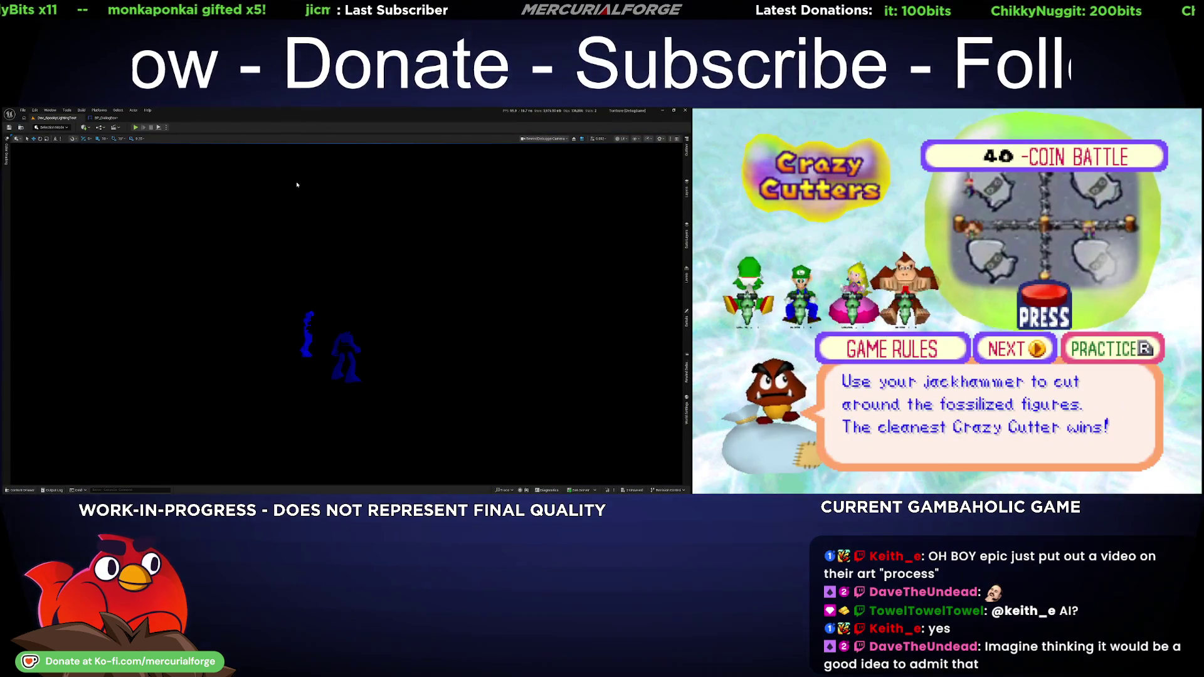
{"action": "key", "text": "F11"}
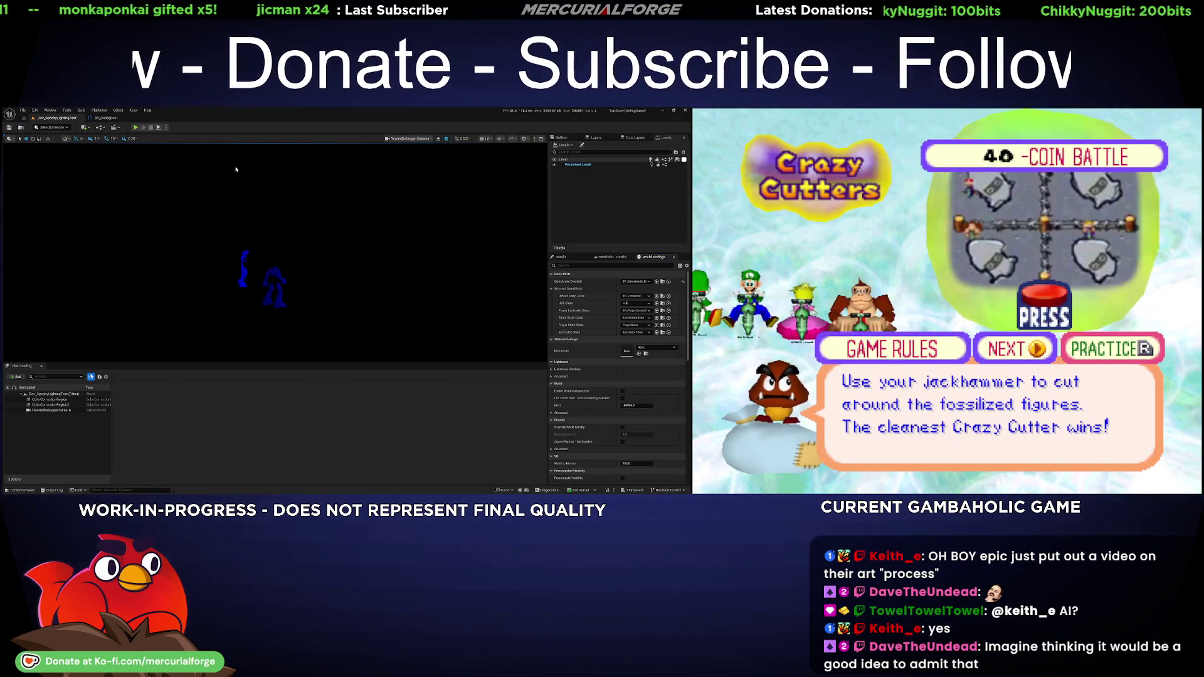
{"action": "left_click", "coordinate": [96, 118]}
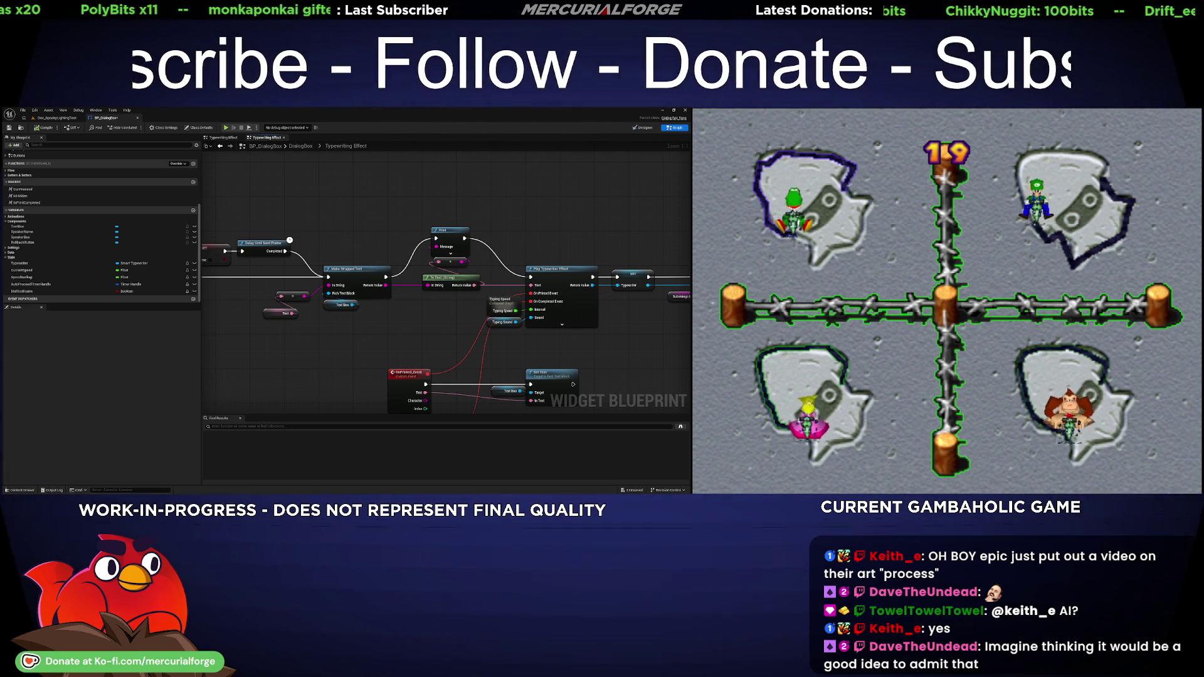
- Switch to Dev_SpookyLightingTest and launch another fullscreen play-in-editor test, which crashes
{"action": "left_click", "coordinate": [56, 118]}
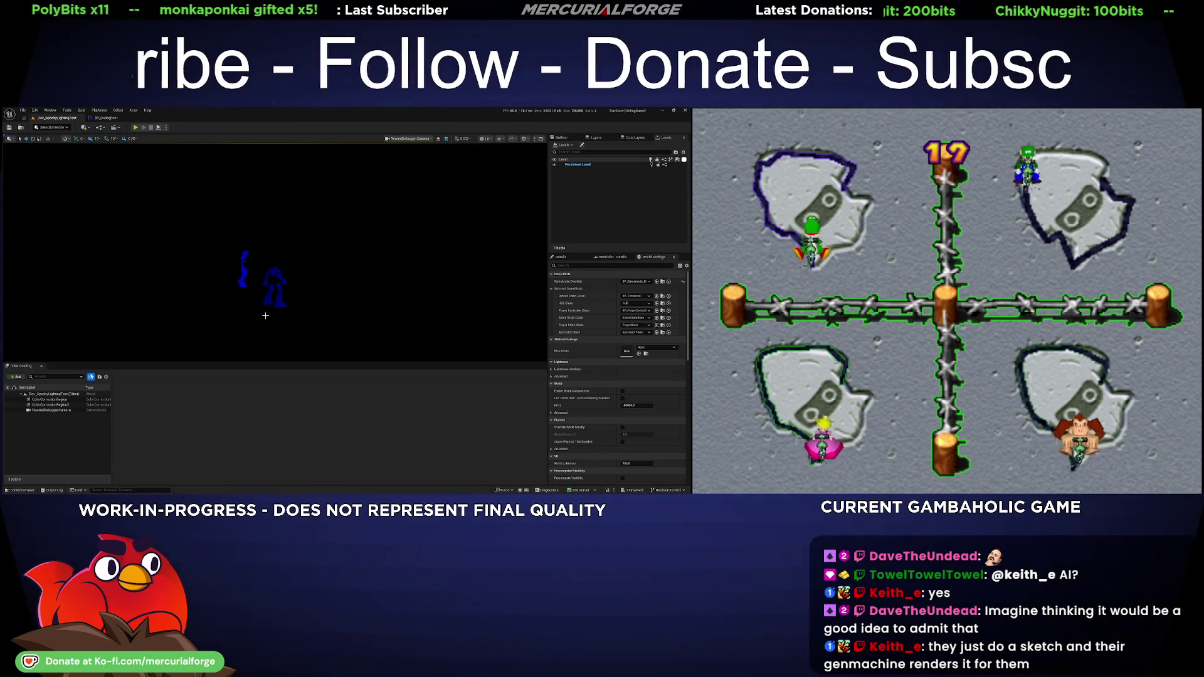
{"action": "key", "text": "alt+p"}
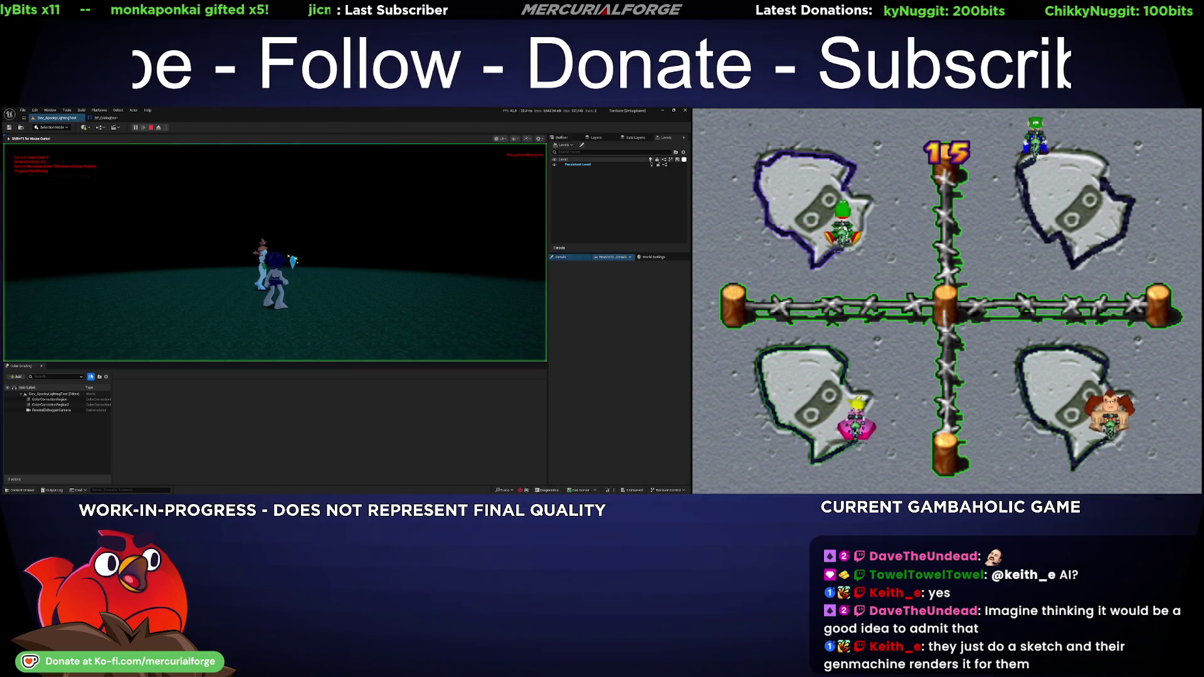
{"action": "key", "text": "F11"}
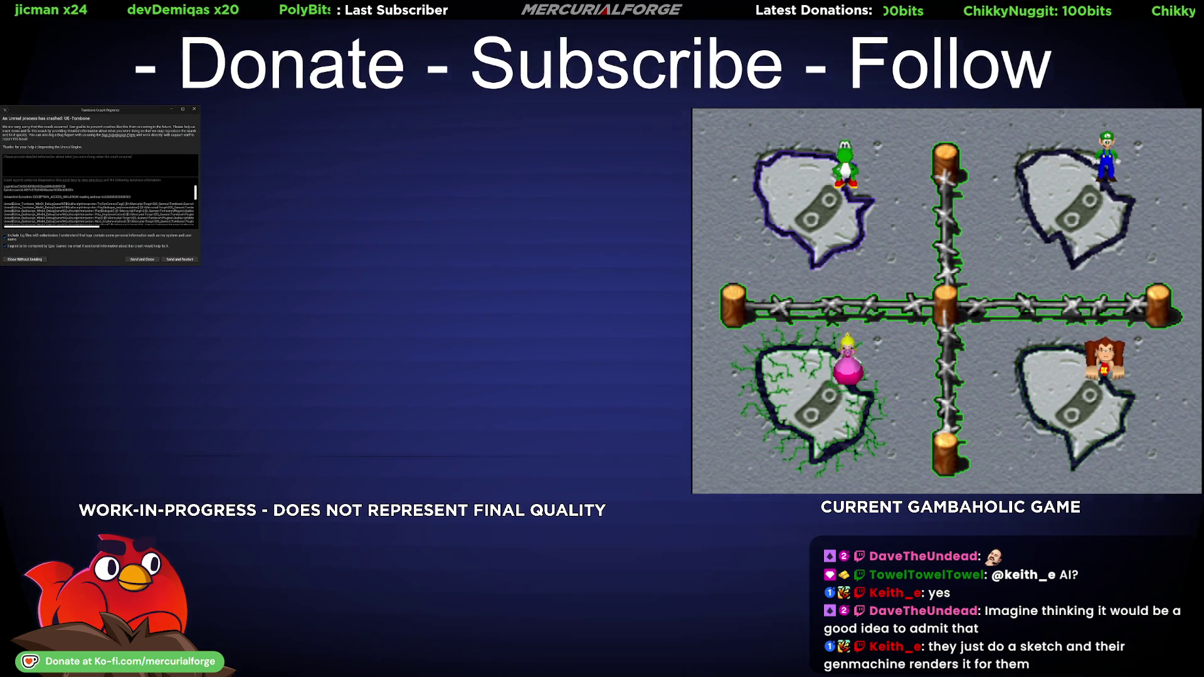
- Drag the crash reporter's corner outward to enlarge it and reveal the error details
{"action": "mouse_move", "coordinate": [198, 264]}
{"action": "left_mouse_down"}
{"action": "mouse_move", "coordinate": [358, 318]}
{"action": "mouse_move", "coordinate": [325, 313]}
{"action": "left_mouse_up"}
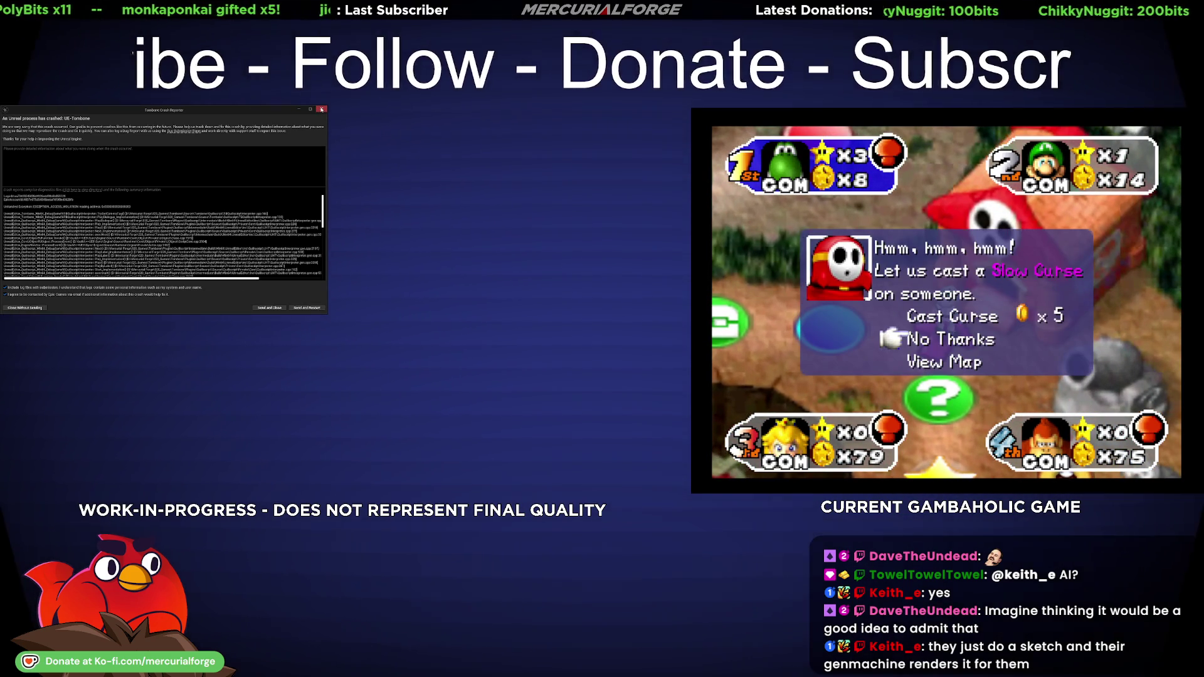
- Close the Crash Reporter window with its red X
{"action": "left_click", "coordinate": [322, 109]}
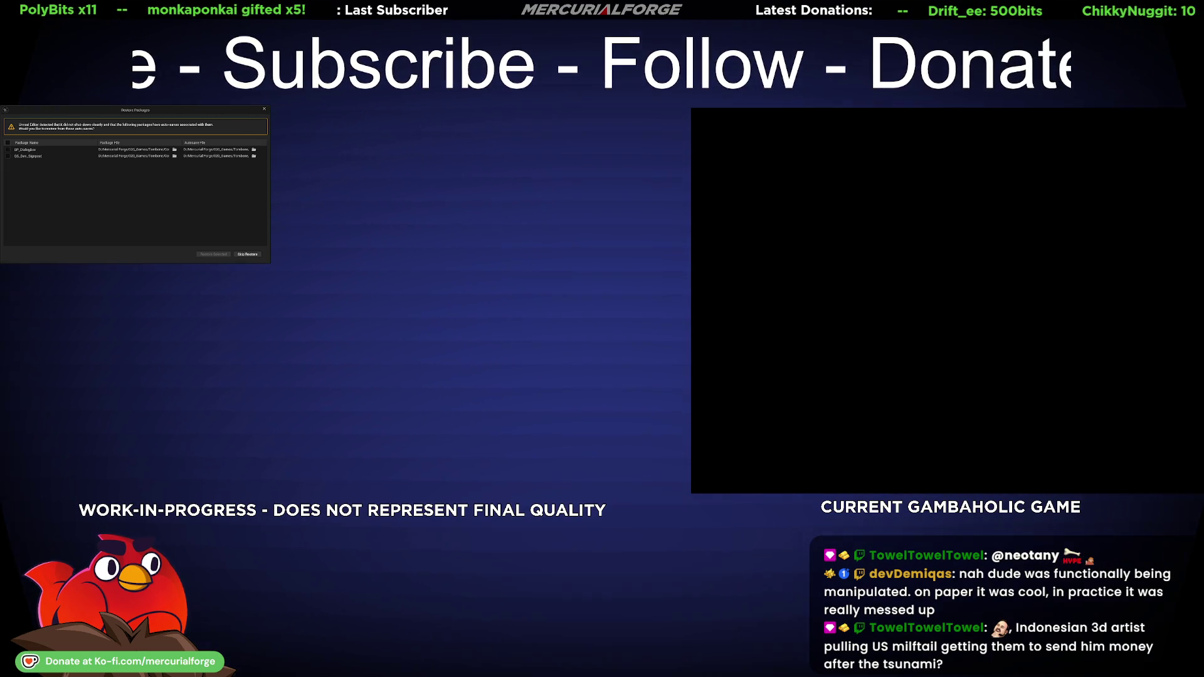
- Tick both auto-saved packages and restore them
{"action": "left_click", "coordinate": [8, 142]}
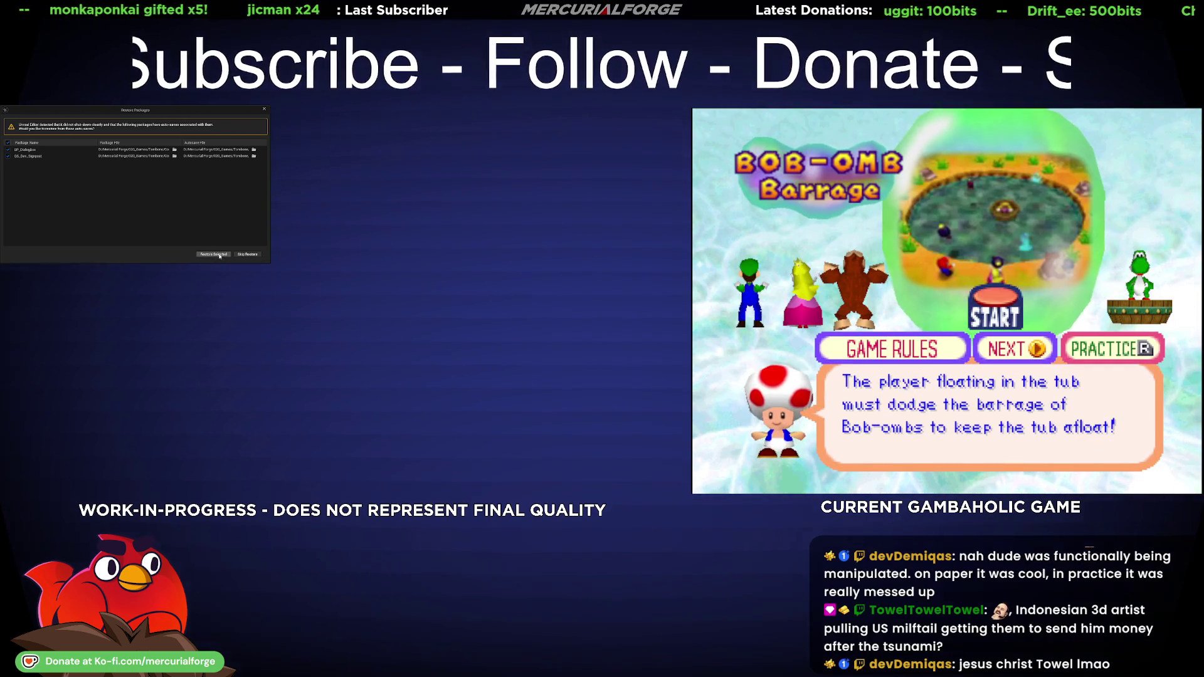
{"action": "left_click", "coordinate": [213, 254]}
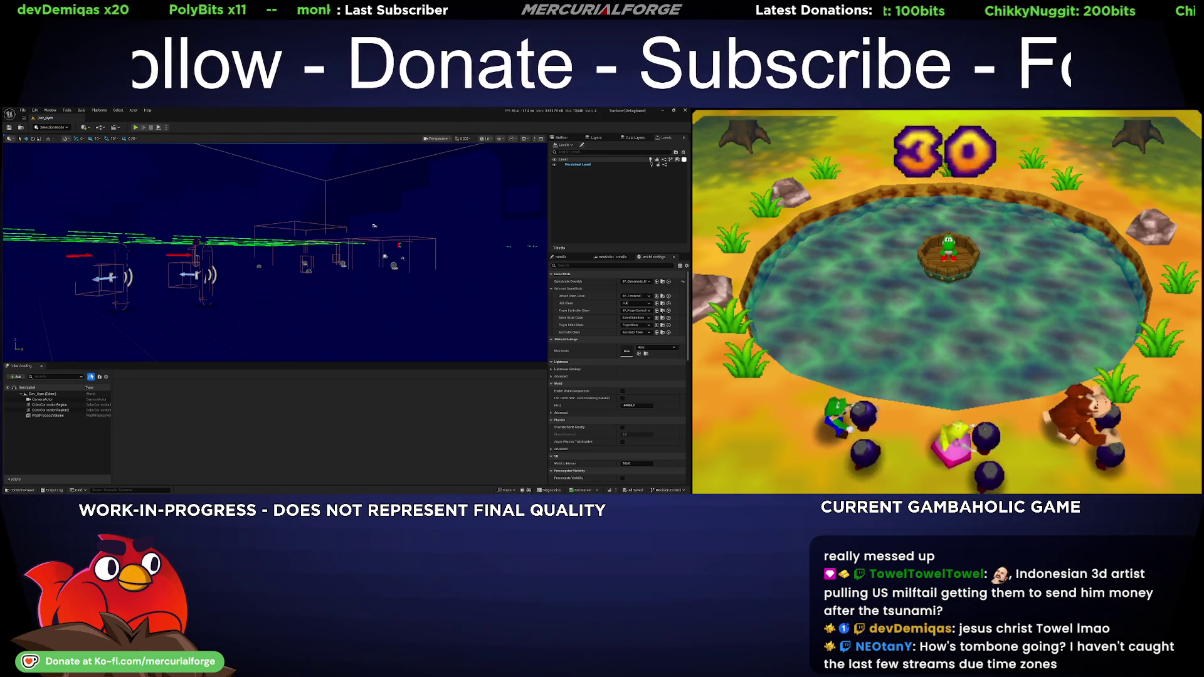
- Load the Dev_Gym level from the Content Drawer's Maps folder
{"action": "key", "text": "ctrl+space"}
{"action": "left_click", "coordinate": [168, 397]}
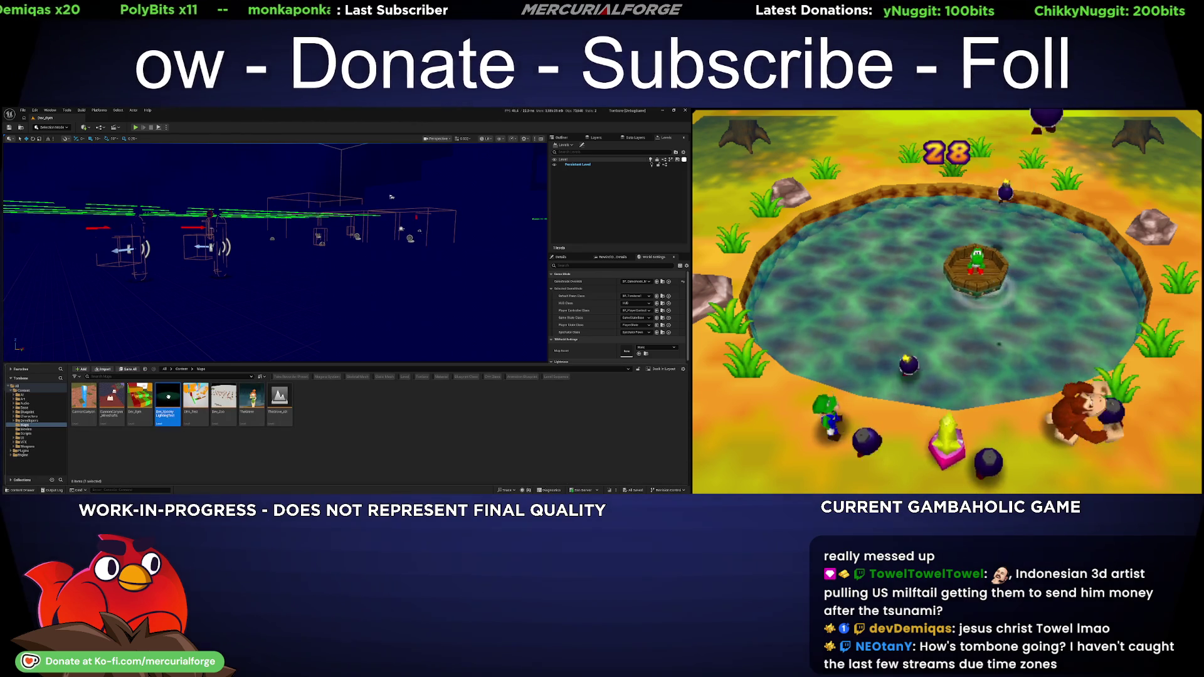
{"action": "double_click", "coordinate": [169, 399]}
{"action": "double_click", "coordinate": [143, 396]}
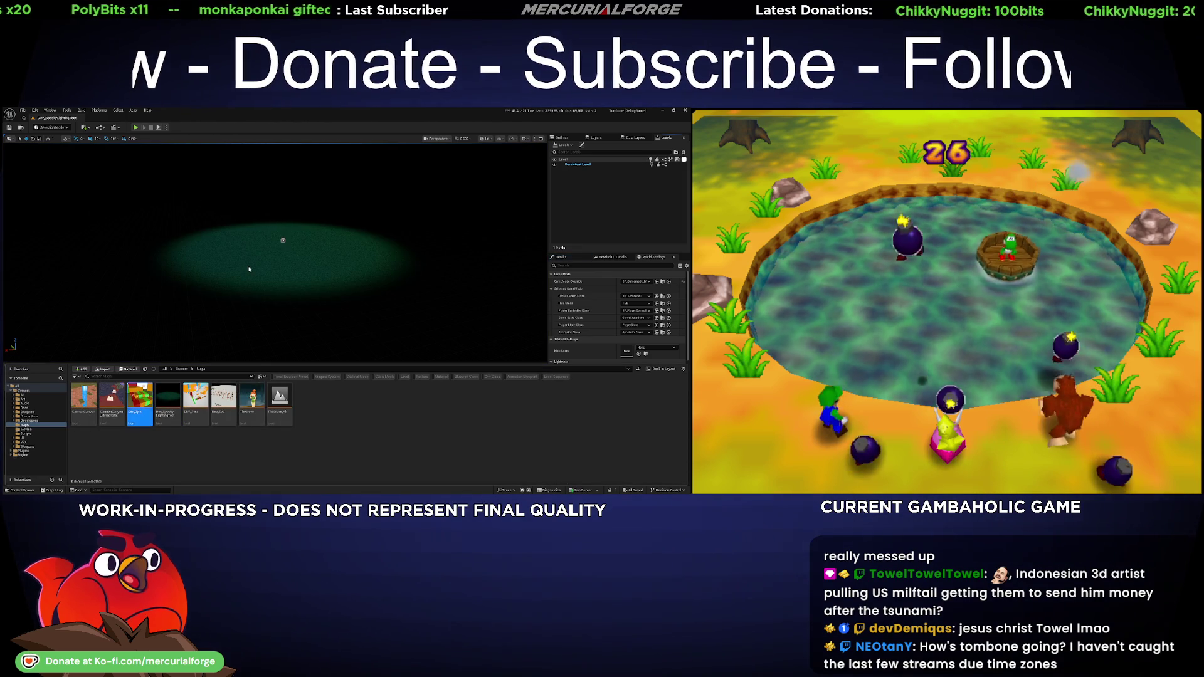
- Delete both ColorCorrectionRegion volumes near the red doorway, then load Dev_SpookyLightingTest
{"action": "left_click_drag", "start_coordinate": [177, 249], "coordinate": [210, 256]}
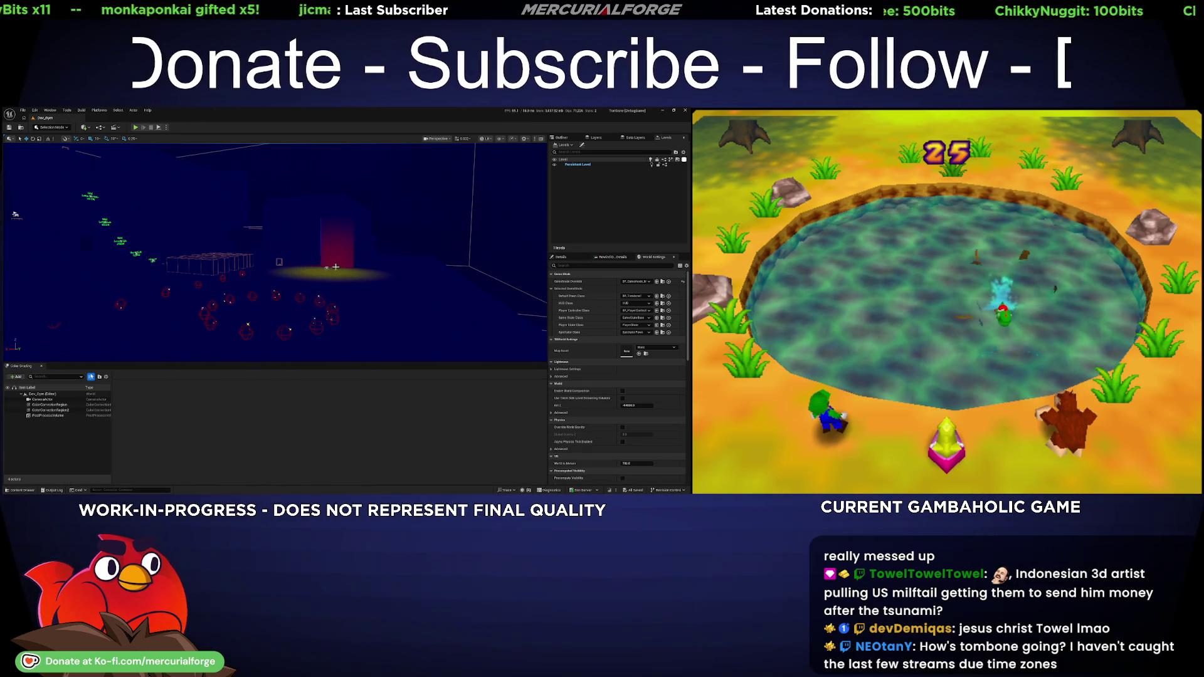
{"action": "left_click", "coordinate": [328, 267]}
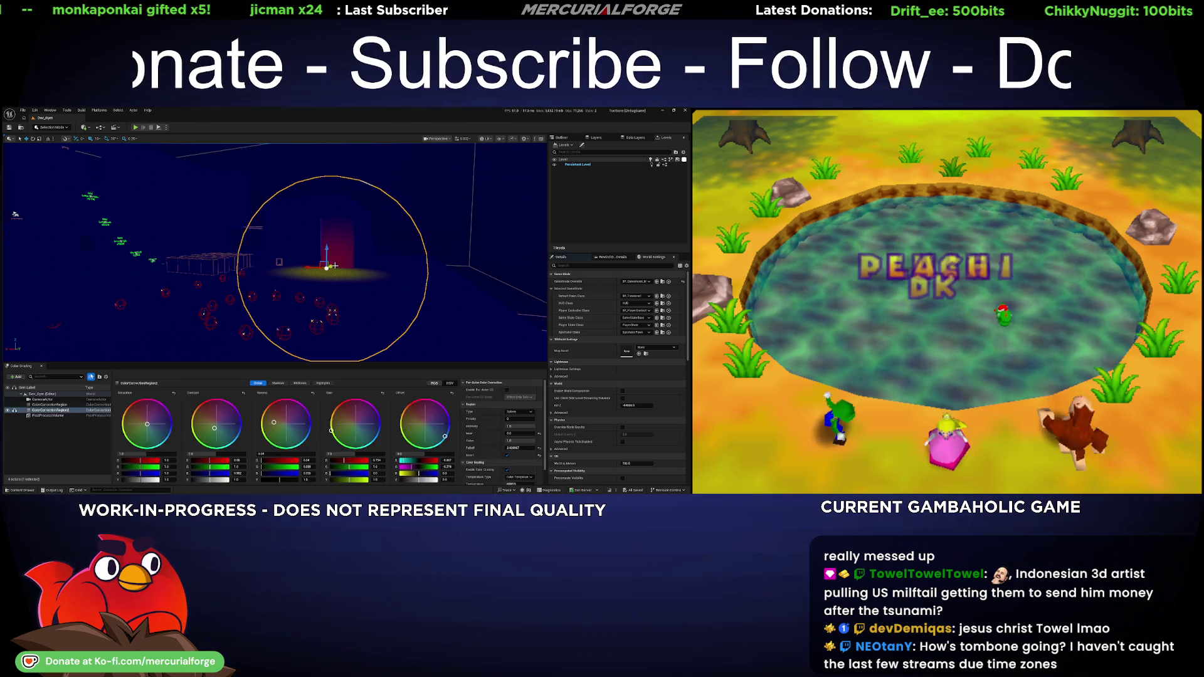
{"action": "key", "text": "Delete"}
{"action": "left_click_drag", "start_coordinate": [284, 250], "coordinate": [273, 201]}
{"action": "left_click", "coordinate": [282, 245]}
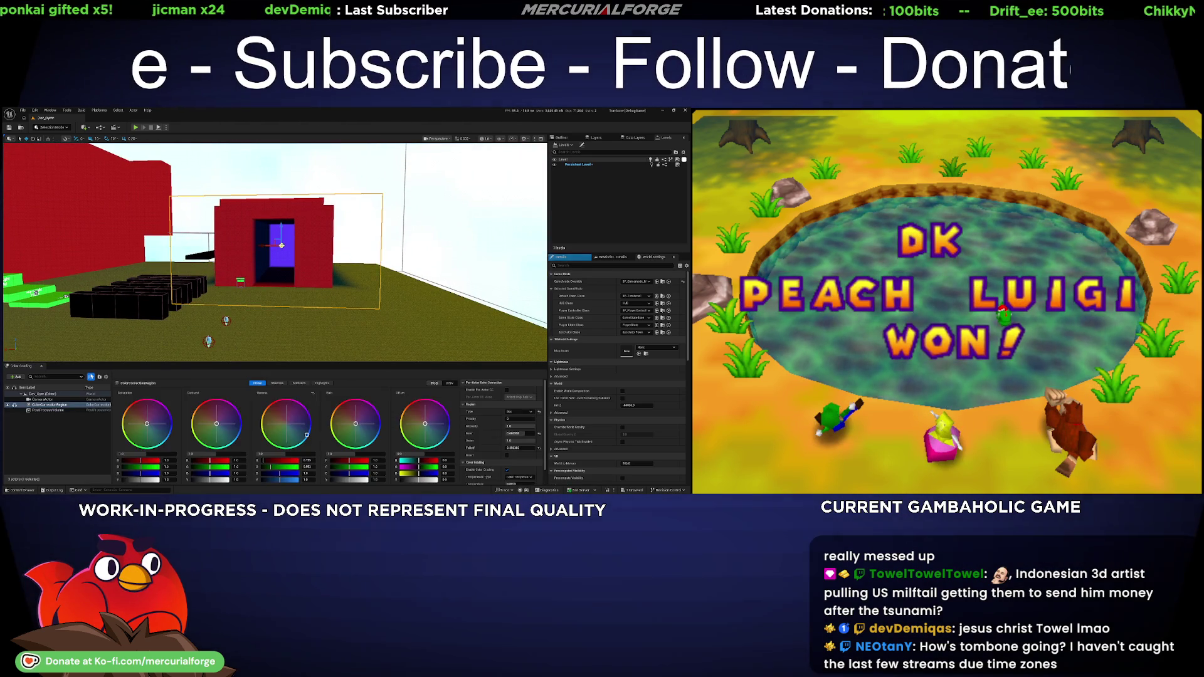
{"action": "key", "text": "Delete"}
{"action": "left_click_drag", "start_coordinate": [282, 246], "coordinate": [286, 239]}
{"action": "key", "text": "ctrl+space"}
{"action": "double_click", "coordinate": [168, 401]}
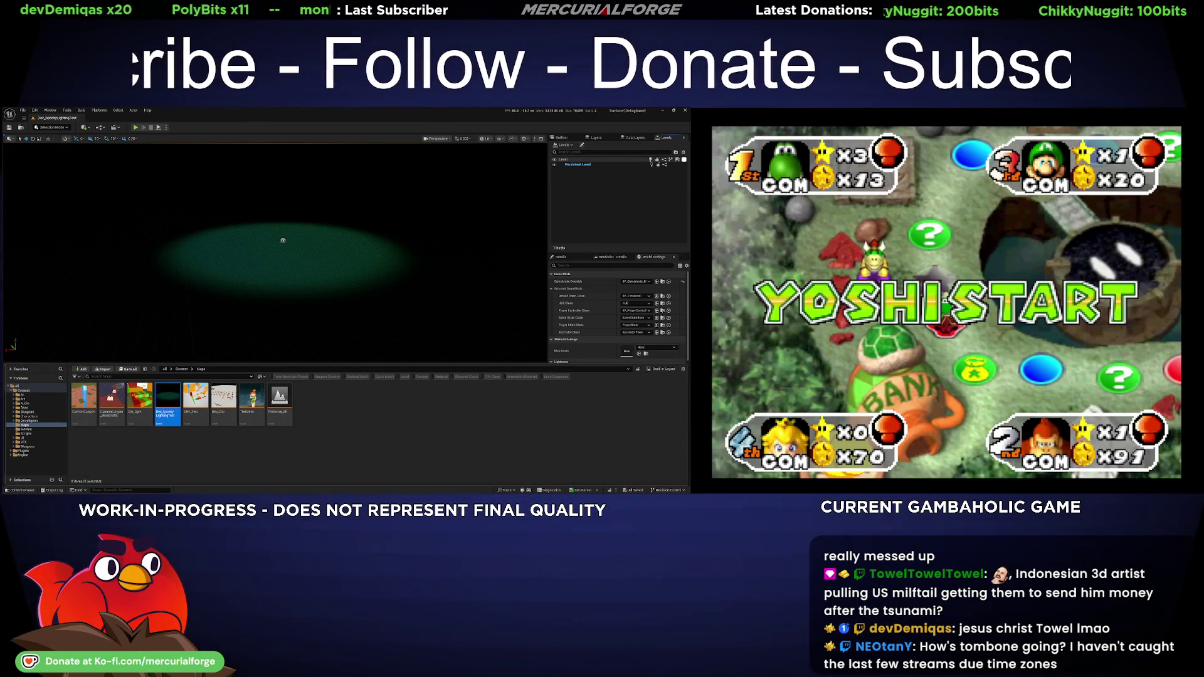
- Play Dev_SpookyLightingTest in the editor, reading and closing Tinka's full wall-jump hint
{"action": "key", "text": "ctrl+space"}
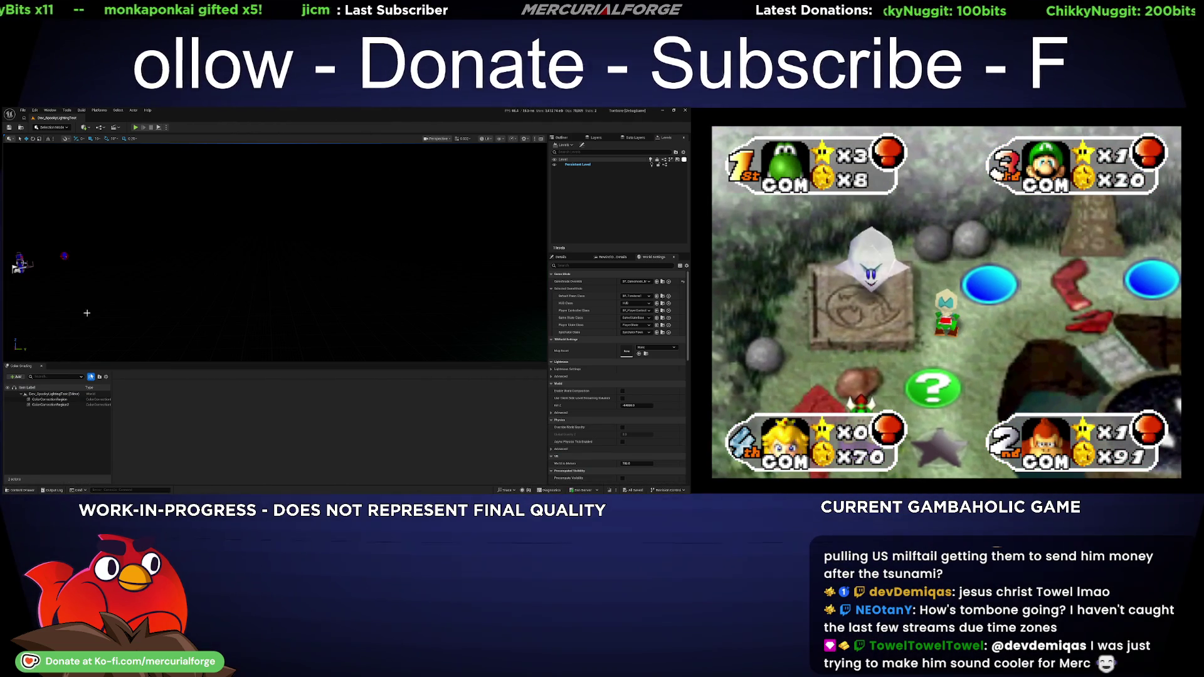
{"action": "key", "text": "alt+p"}
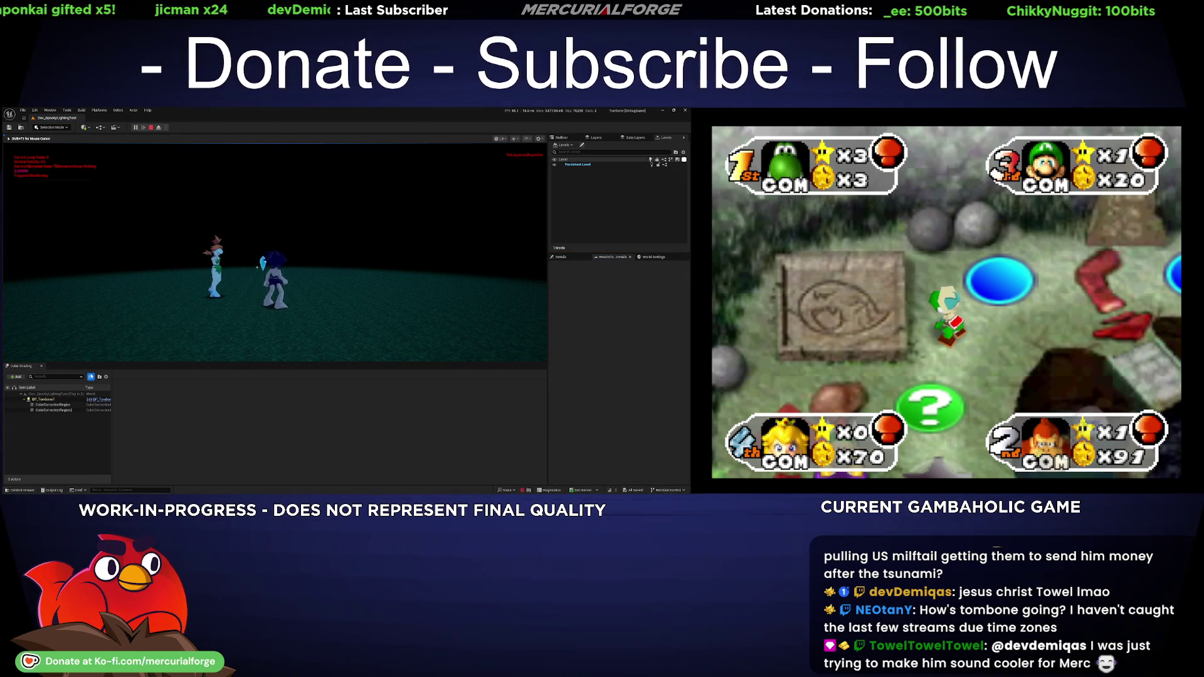
{"action": "key", "text": "space"}
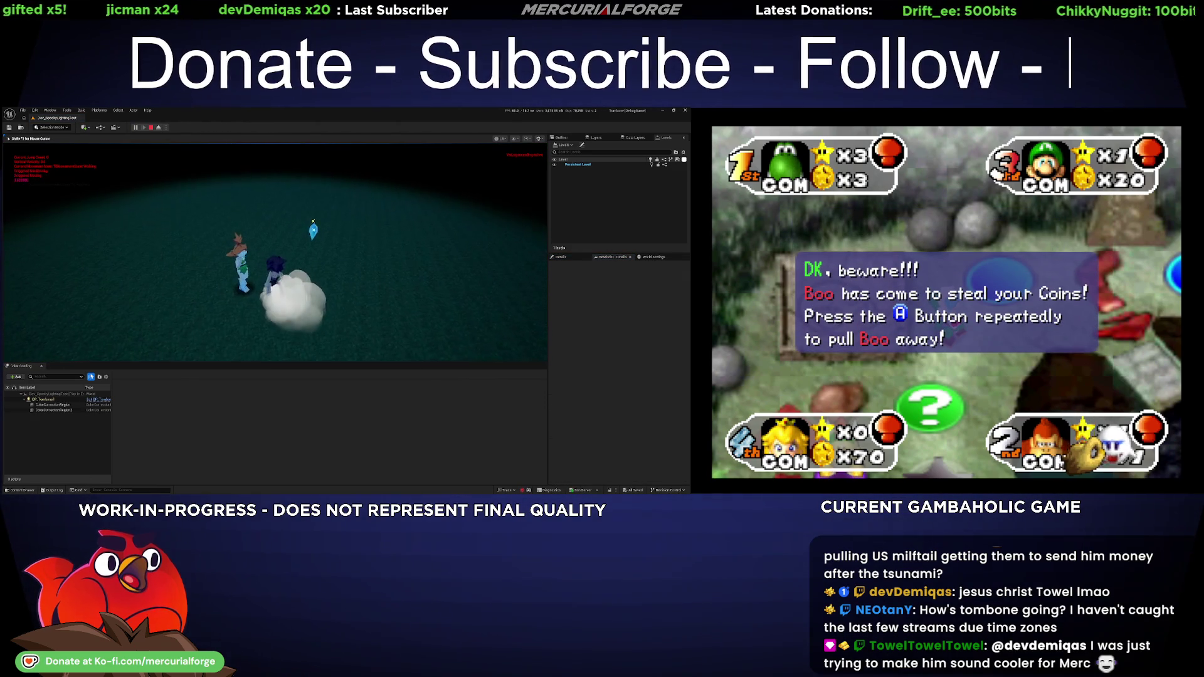
{"action": "key", "text": "e"}
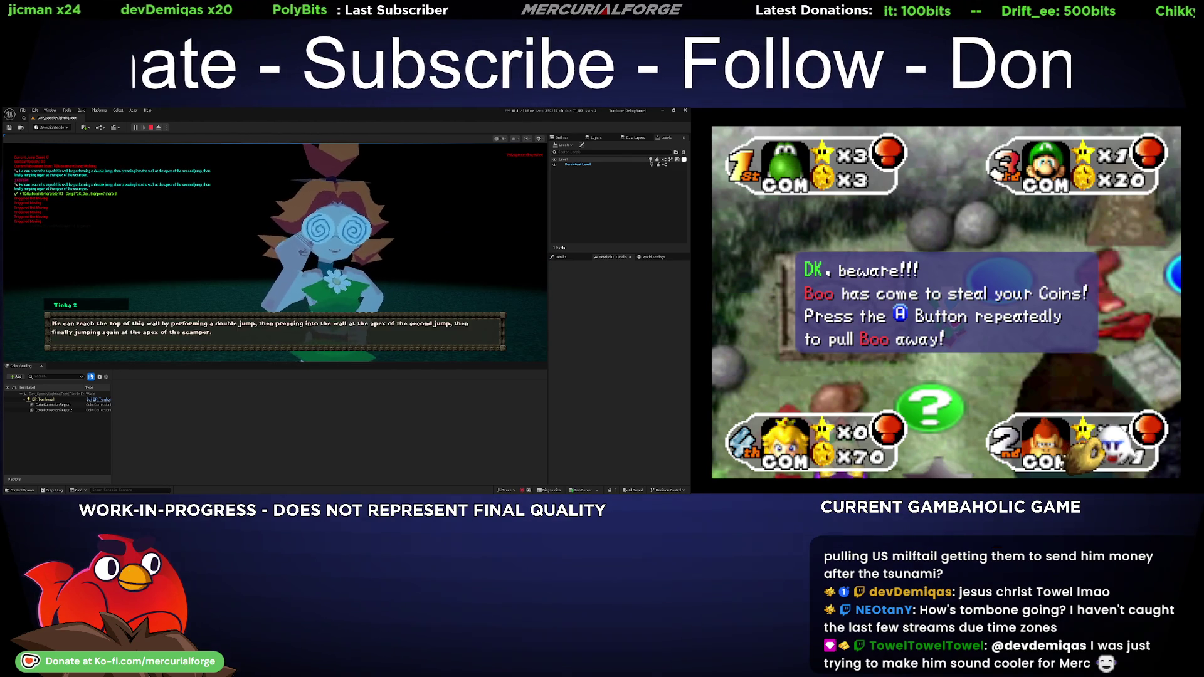
{"action": "key", "text": "e"}
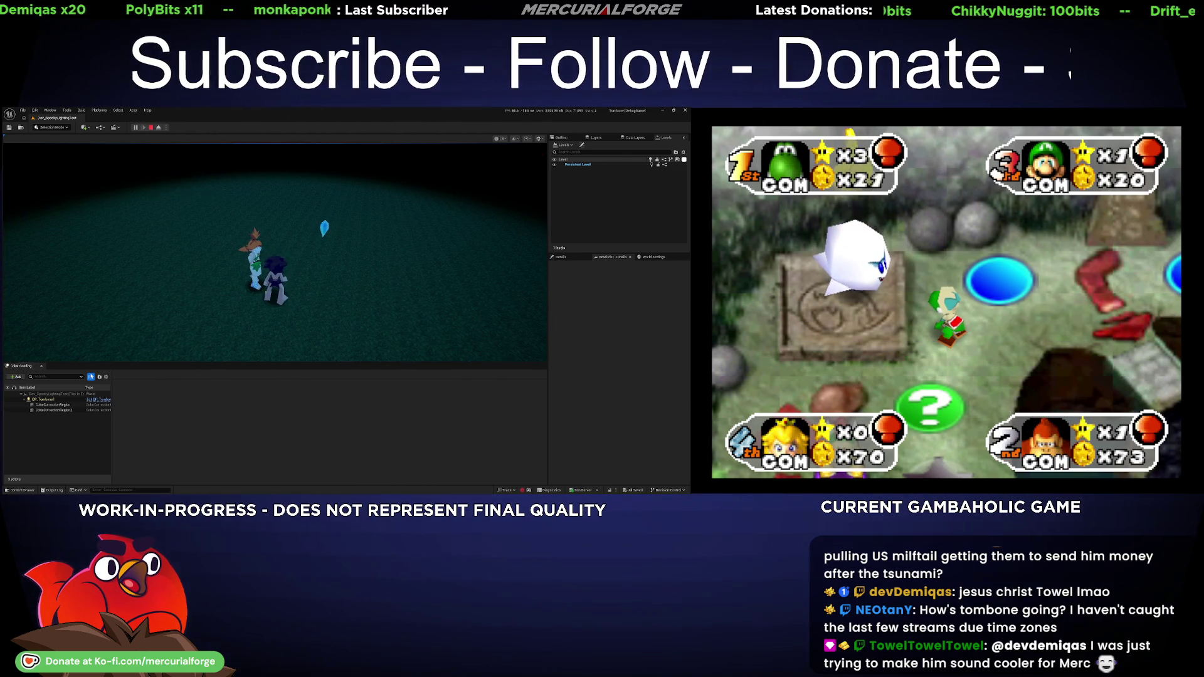
{"action": "key", "text": "ctrl+space"}
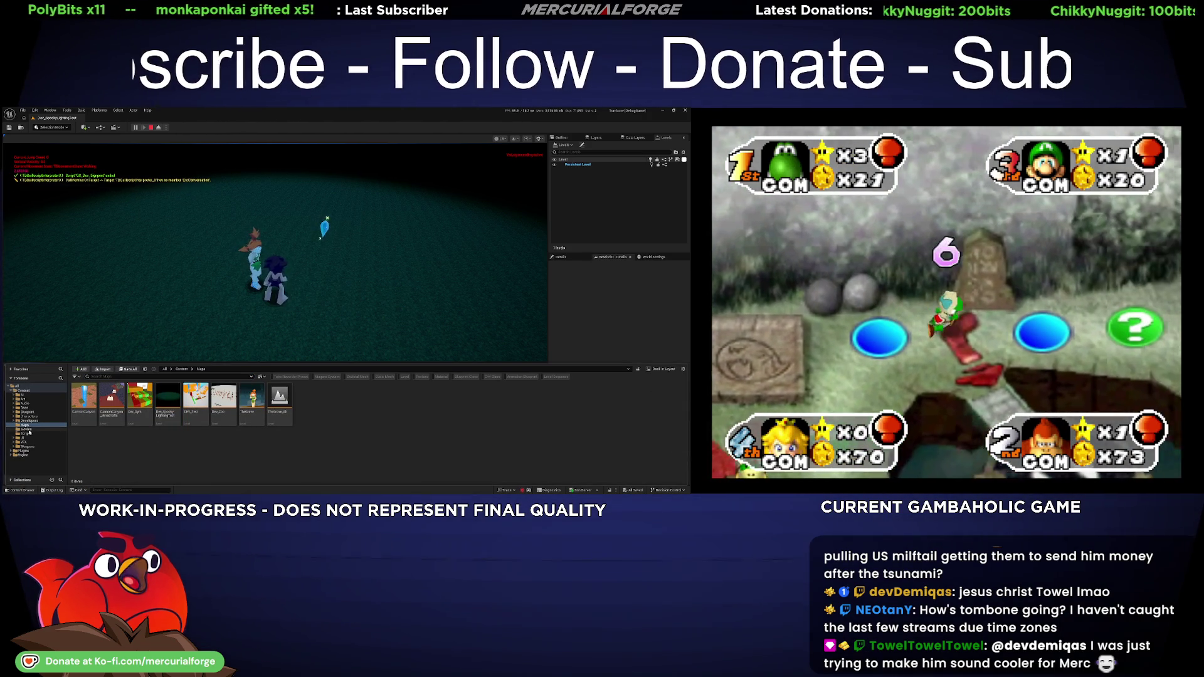
- Browse the Content Drawer to Content > Base > UIScript, then stop the play session
{"action": "left_click", "coordinate": [32, 434]}
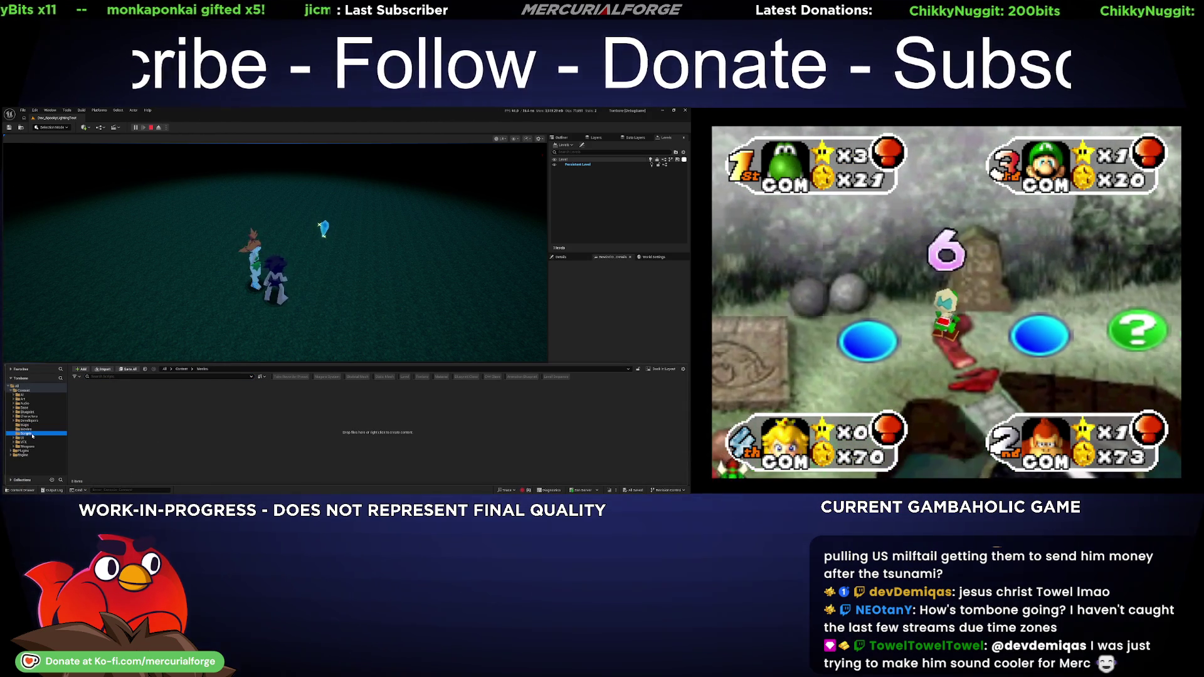
{"action": "left_click", "coordinate": [36, 420]}
{"action": "left_click", "coordinate": [36, 417]}
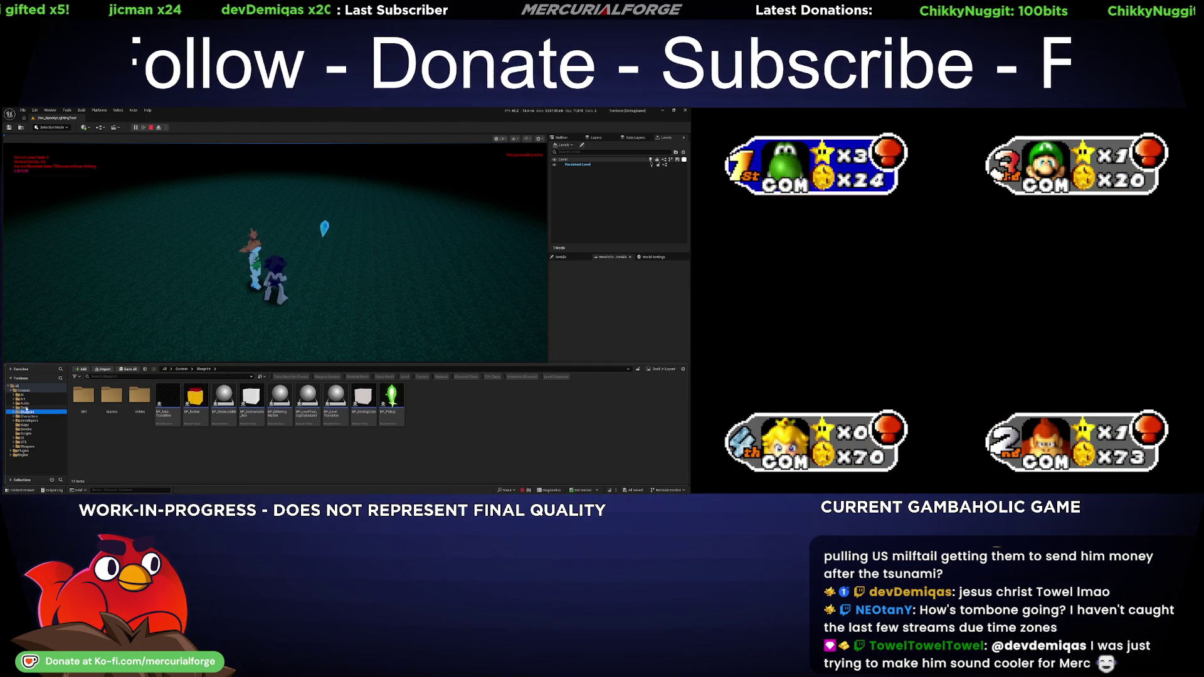
{"action": "left_click", "coordinate": [25, 408]}
{"action": "double_click", "coordinate": [333, 397]}
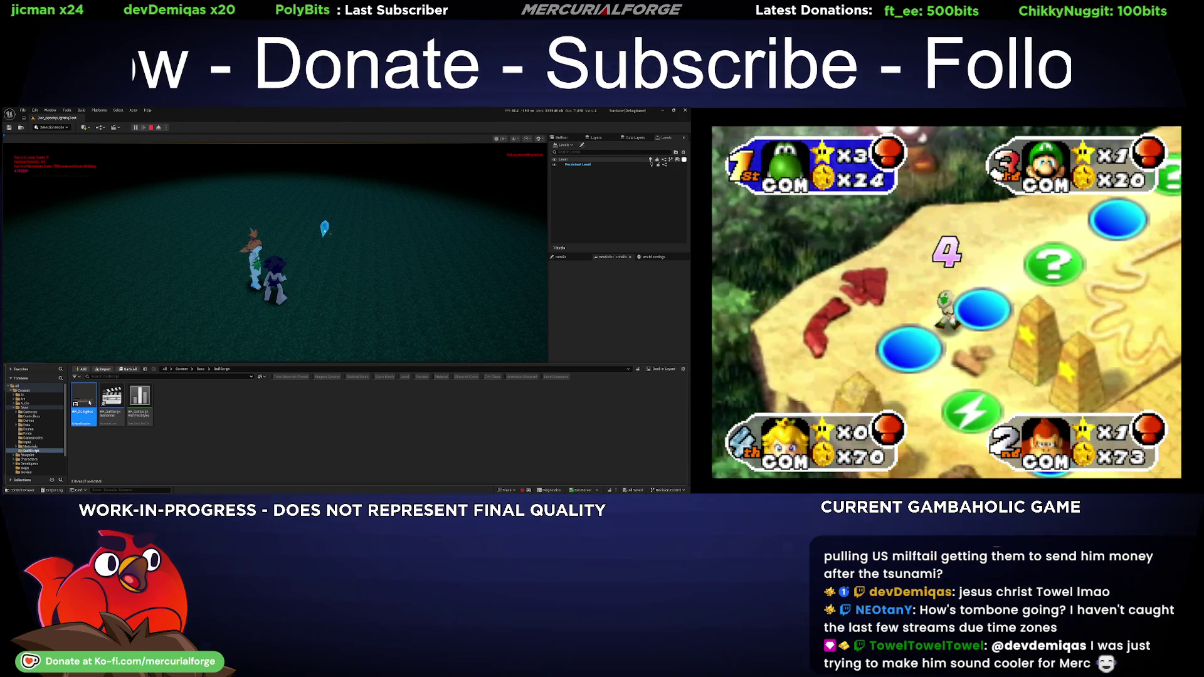
{"action": "left_click", "coordinate": [365, 272]}
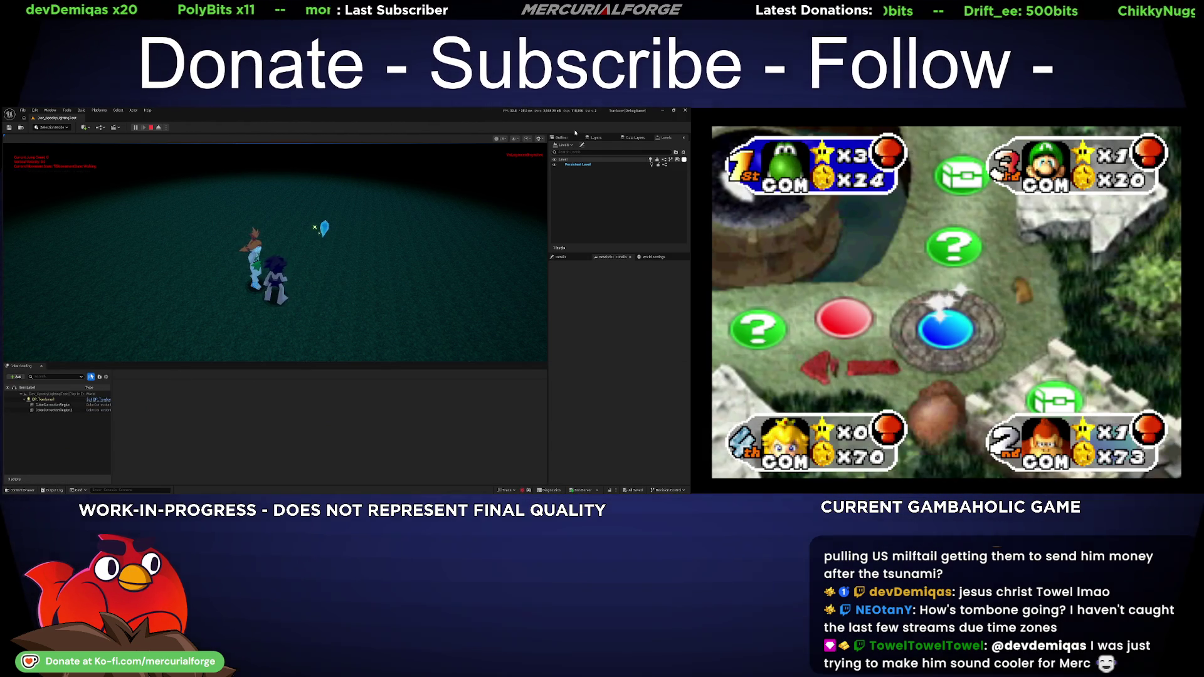
{"action": "left_click", "coordinate": [151, 127]}
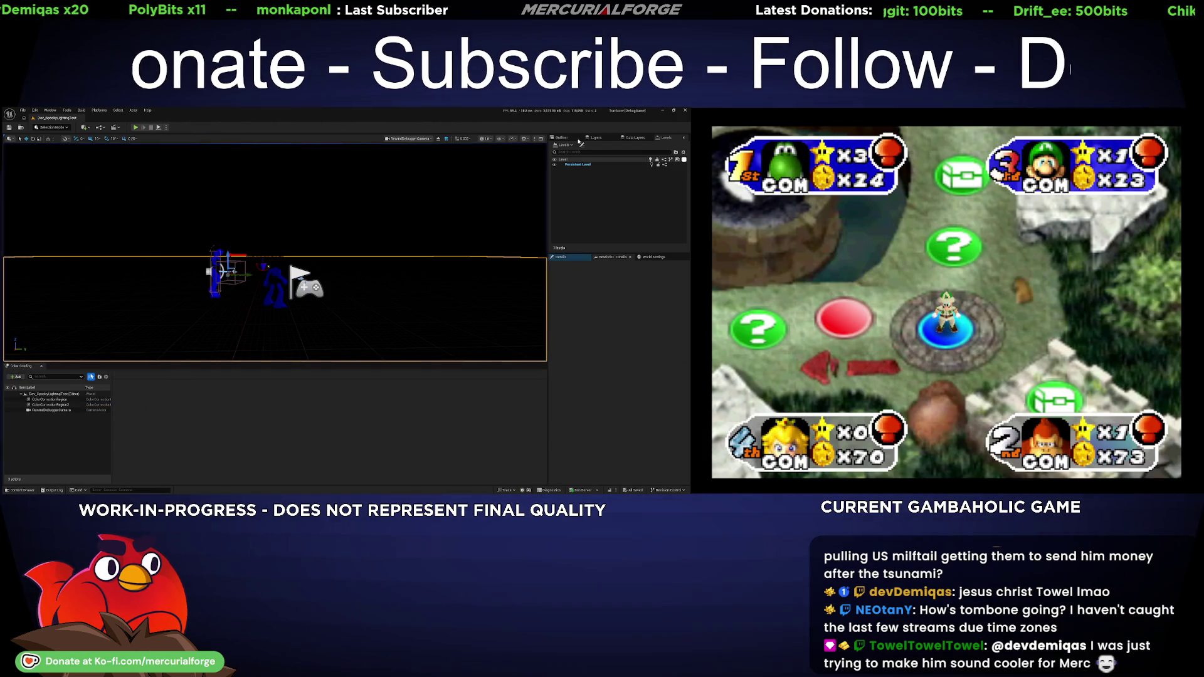
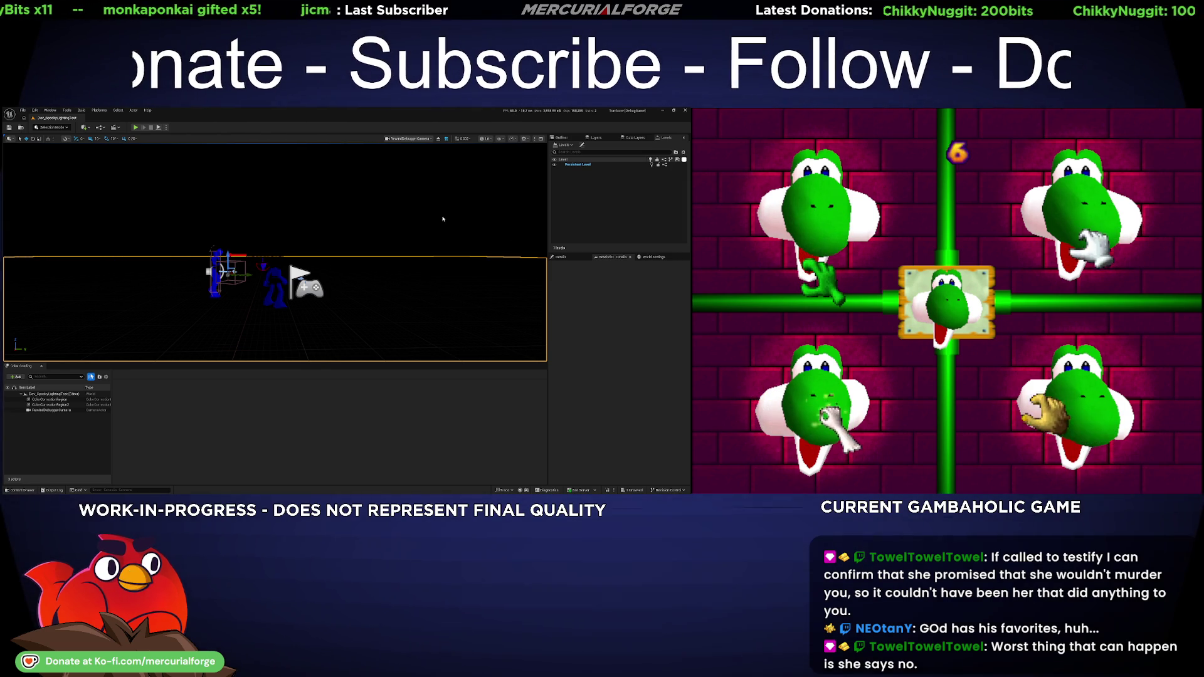
- Save every unsaved change in the project and launch a play-in-editor test of the level
{"action": "key", "text": "ctrl+s"}
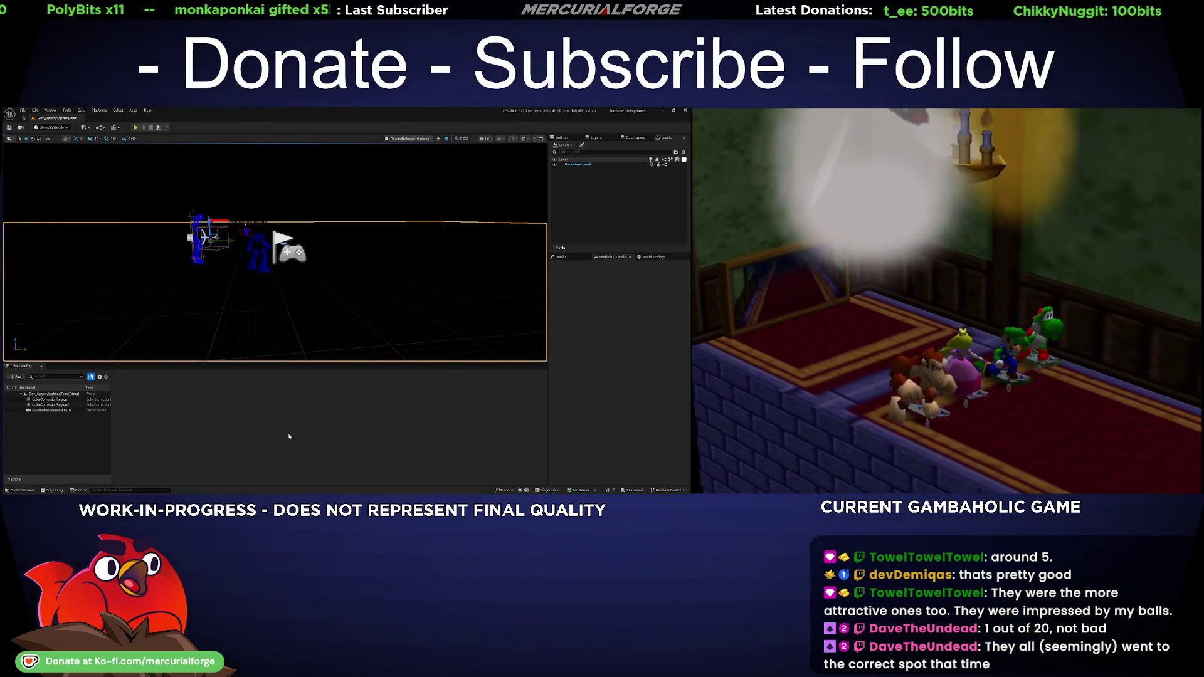
{"action": "key", "text": "alt+p"}
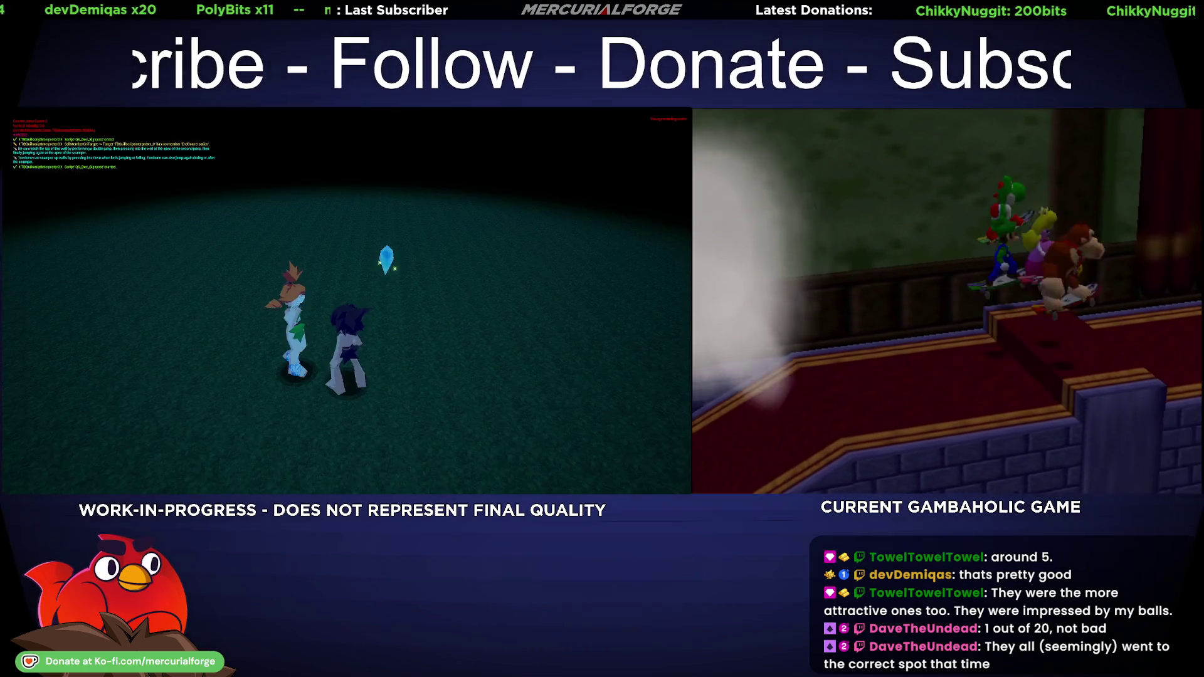
- Talk to Tinka, step through her dialogue lines until the box closes, then stop the session
{"action": "key", "text": "F11"}
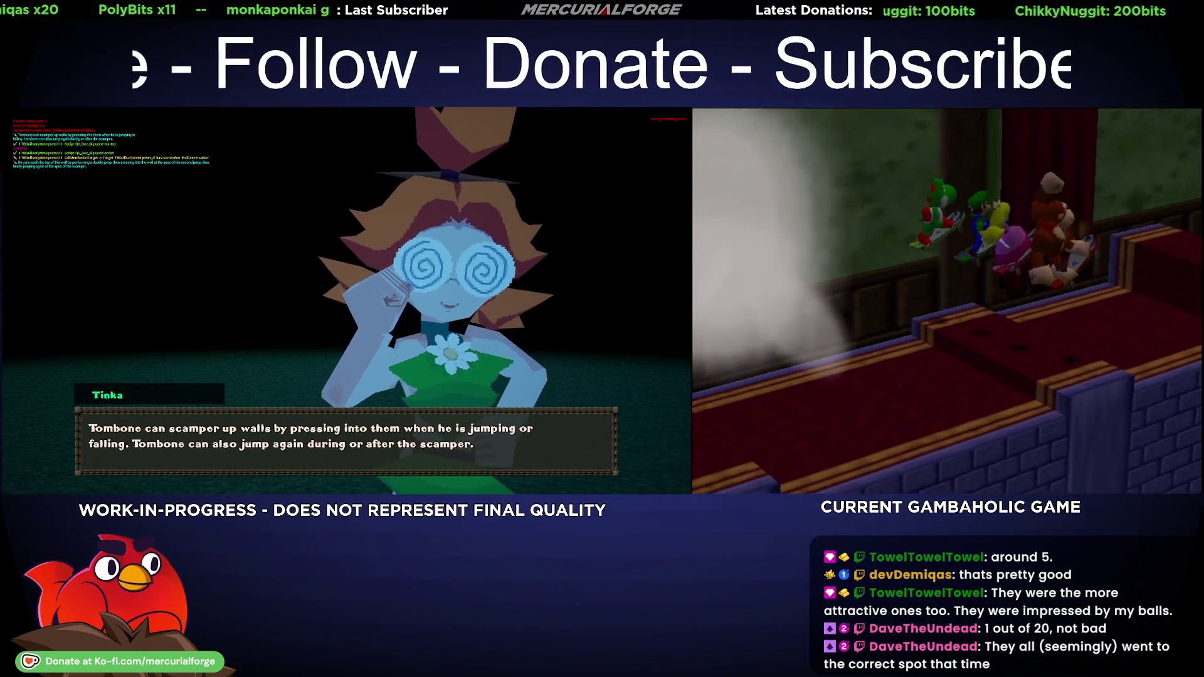
{"action": "key", "text": "space"}
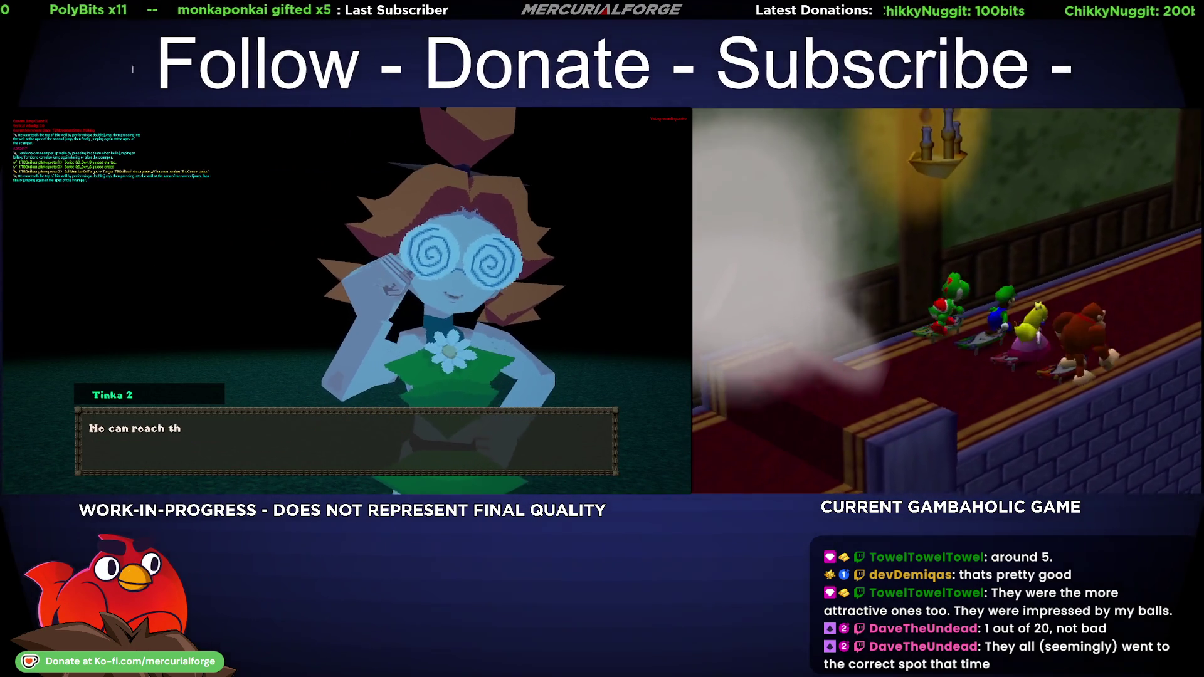
{"action": "key", "text": "space"}
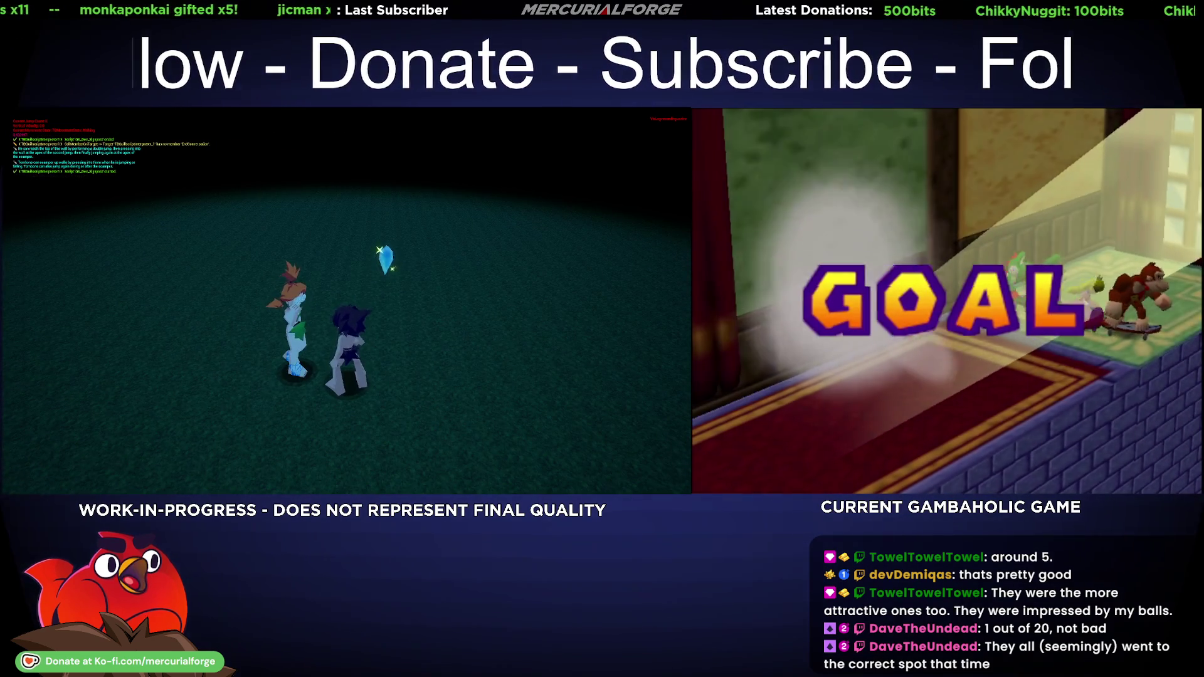
{"action": "key", "text": "Escape"}
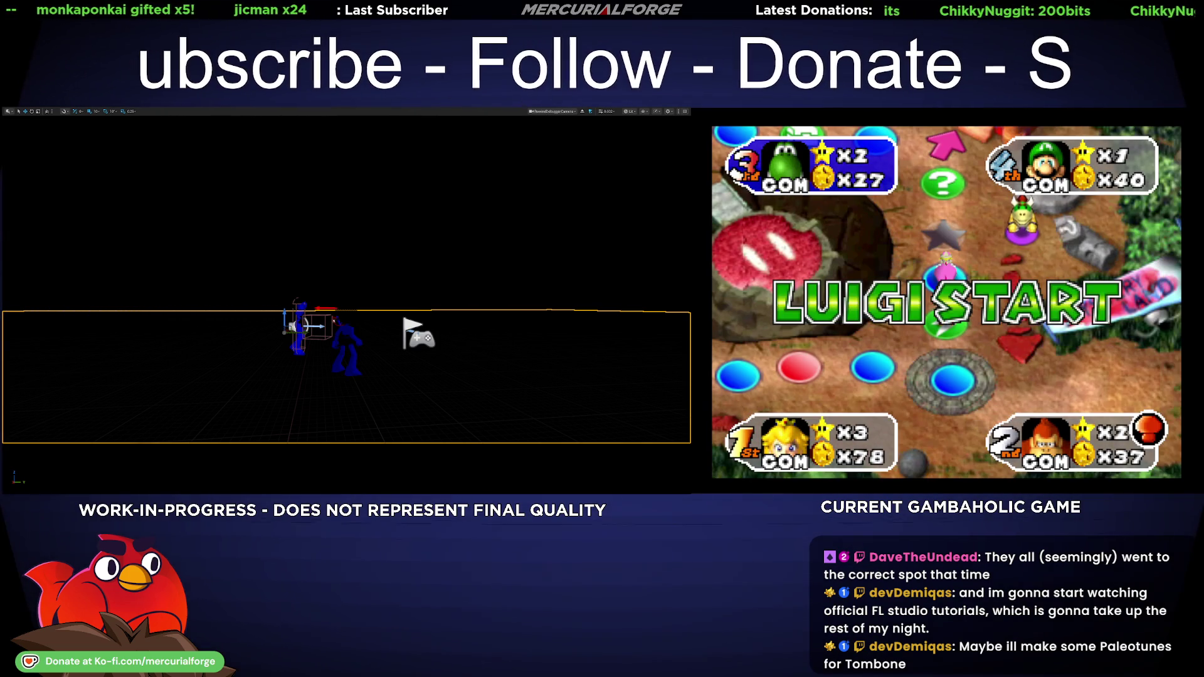
- Start playing the level in the editor again
{"action": "key", "text": "alt+p"}
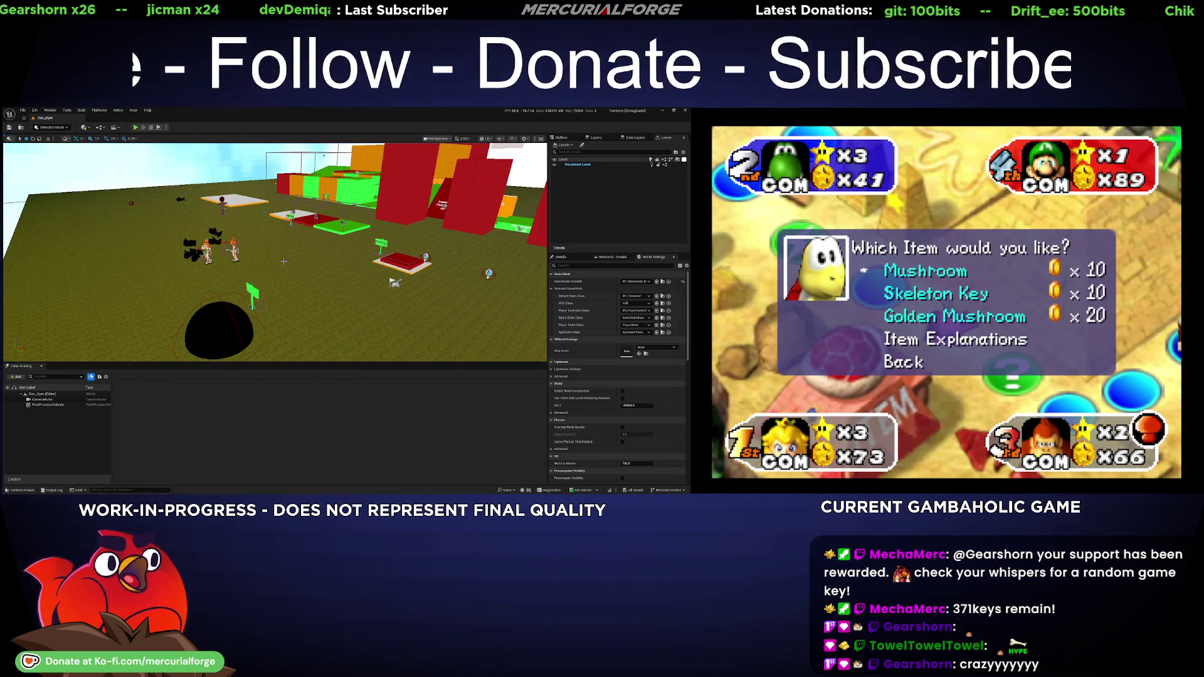
- Load the Dev_SpookyLightingTest map from the Maps folder in the content drawer
{"action": "key", "text": "ctrl+space"}
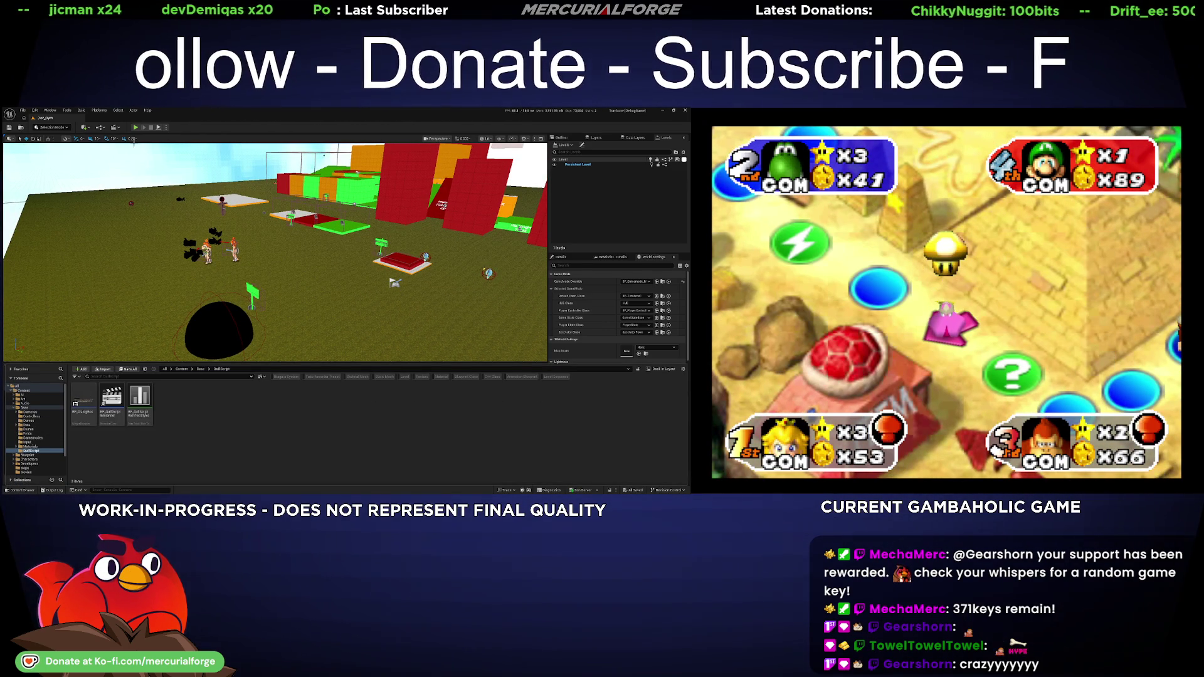
{"action": "scroll", "coordinate": [34, 466], "scroll_direction": "down", "scroll_amount": 2}
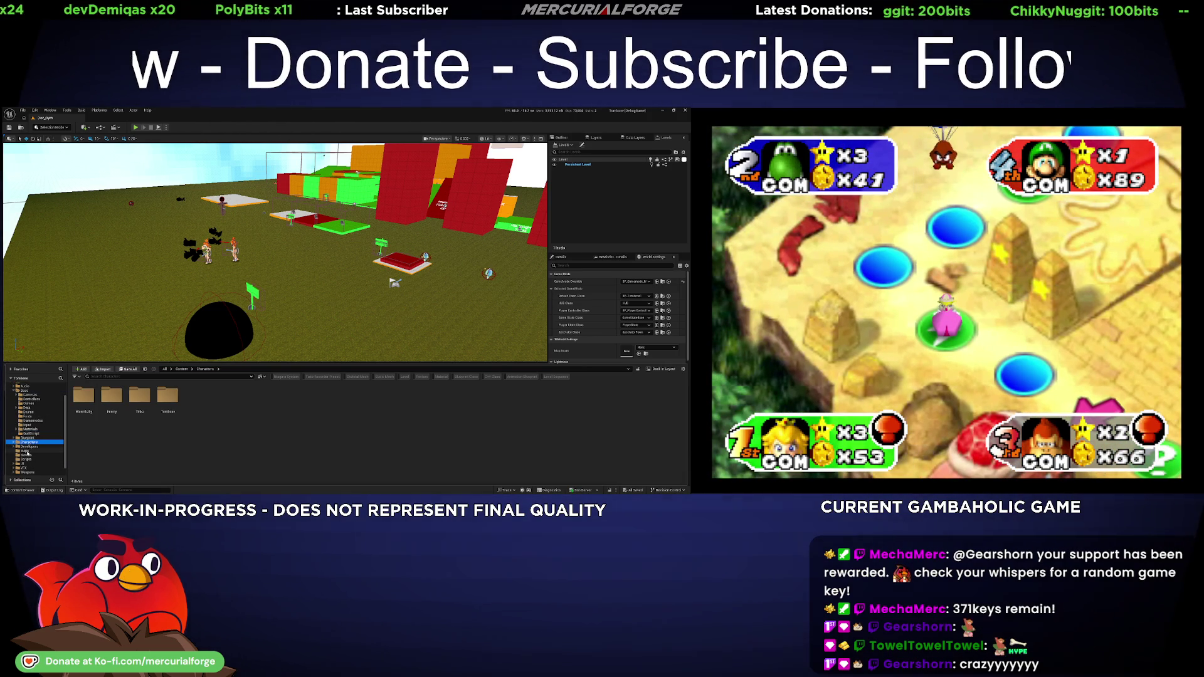
{"action": "left_click", "coordinate": [26, 451]}
{"action": "double_click", "coordinate": [158, 416]}
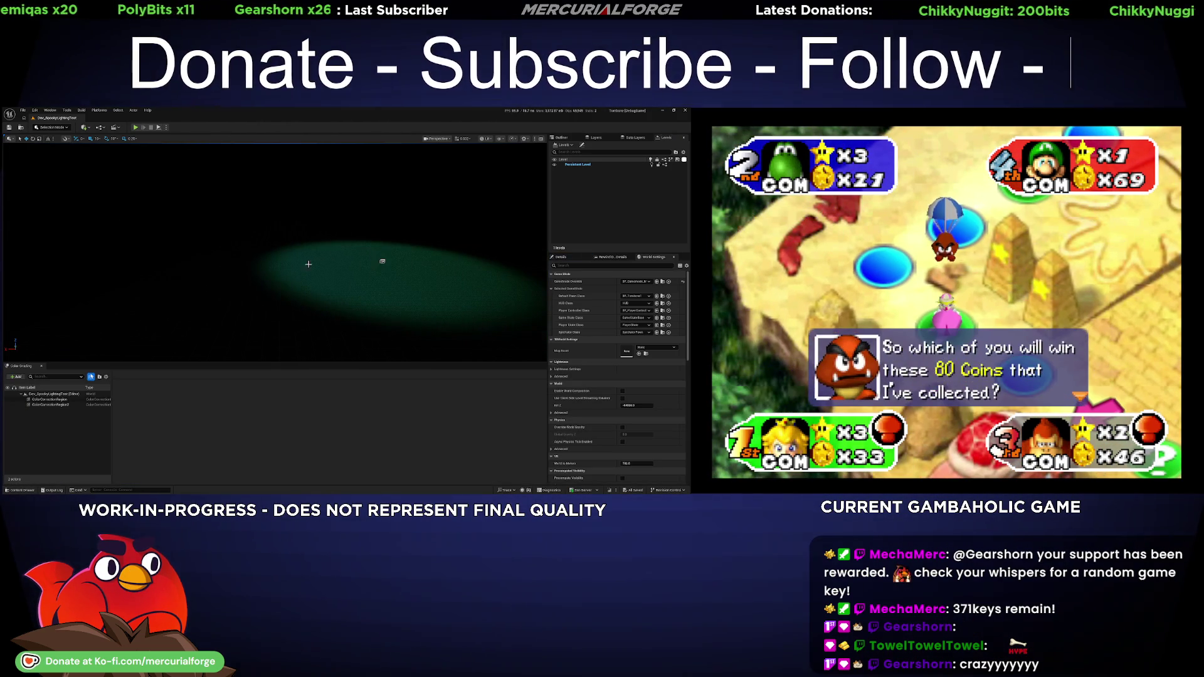
- Play-test the spooky lighting level in full-window mode, then end the session
{"action": "left_click", "coordinate": [135, 128]}
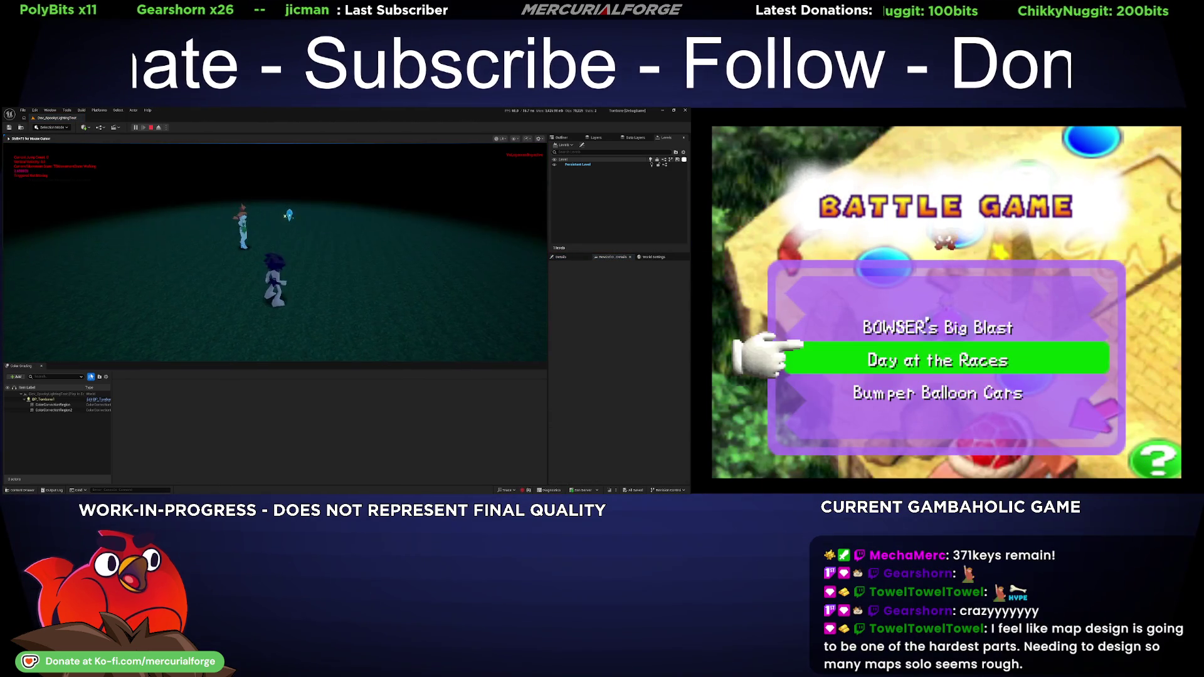
{"action": "key", "text": "F11"}
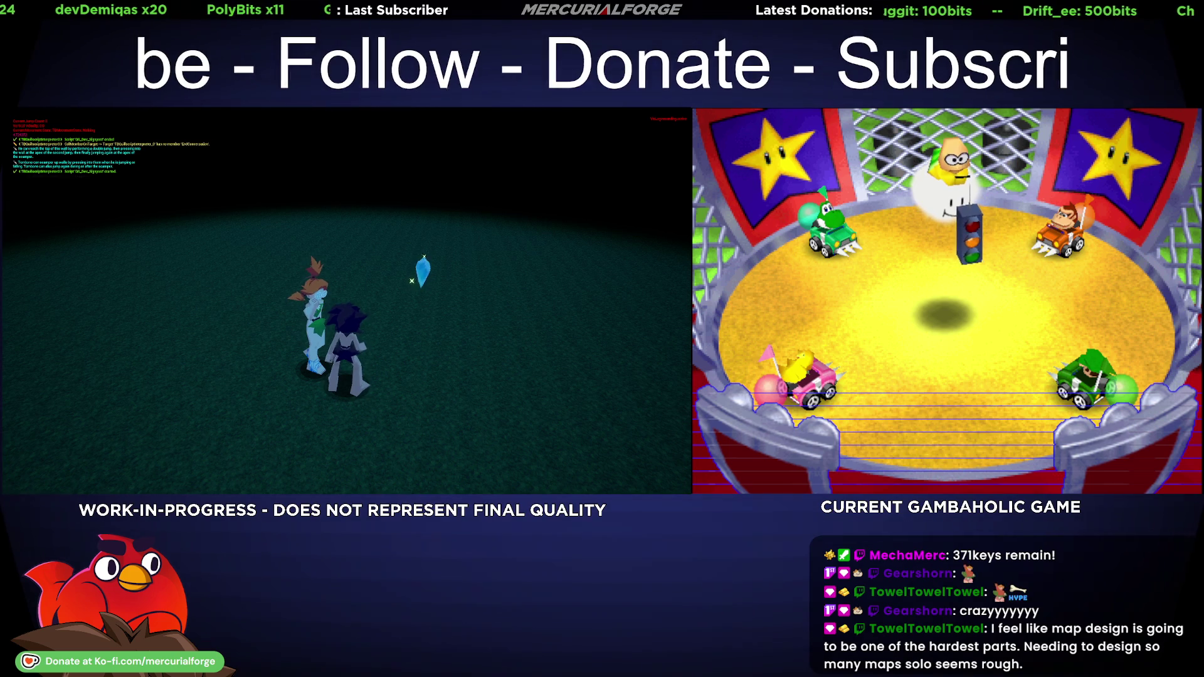
{"action": "key", "text": "F8"}
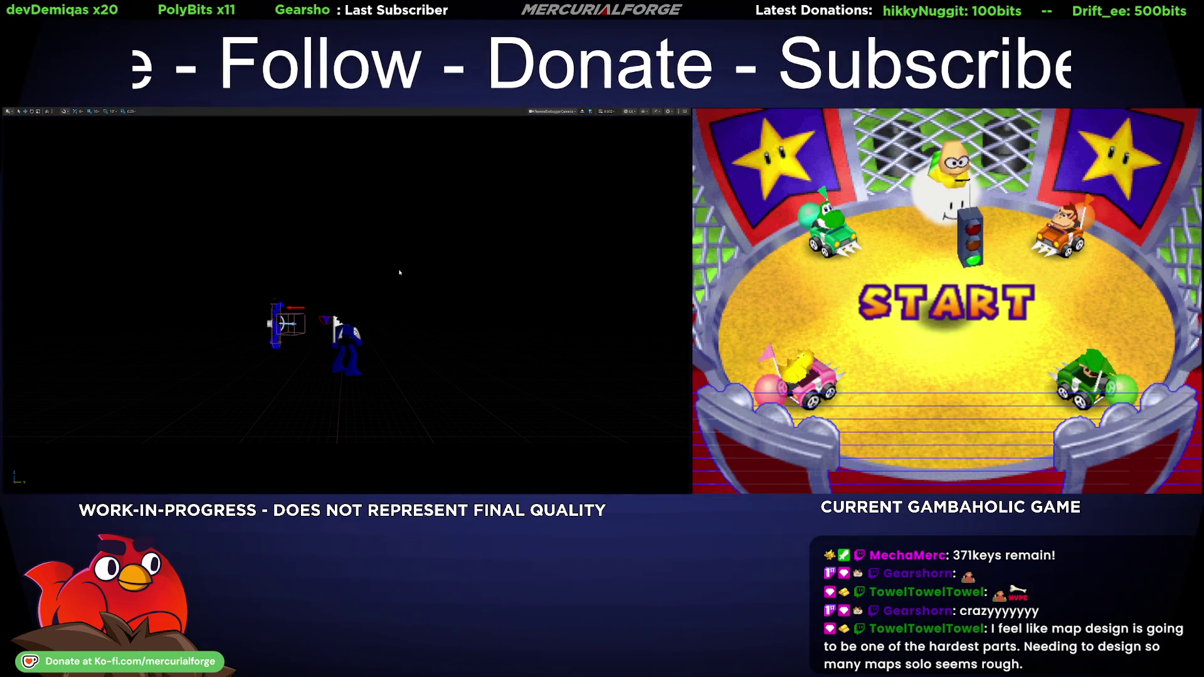
- Restore the full editor layout and browse the DollScript folder's assets
{"action": "key", "text": "Escape"}
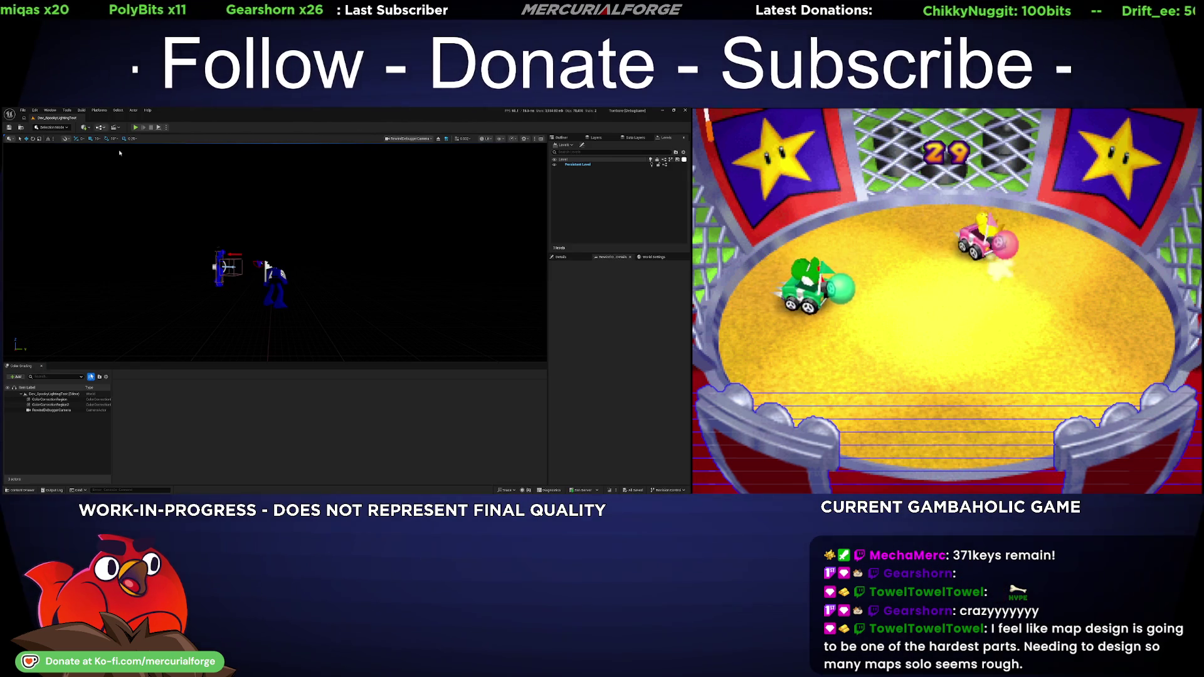
{"action": "key", "text": "ctrl+space"}
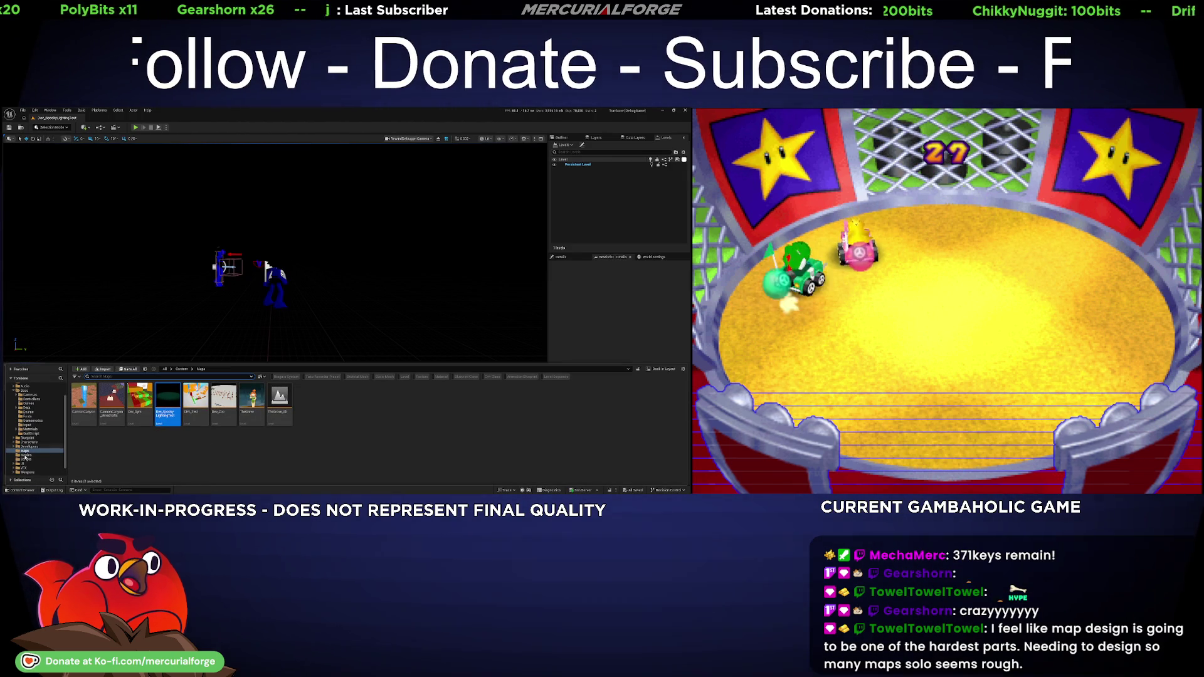
{"action": "left_click", "coordinate": [31, 434]}
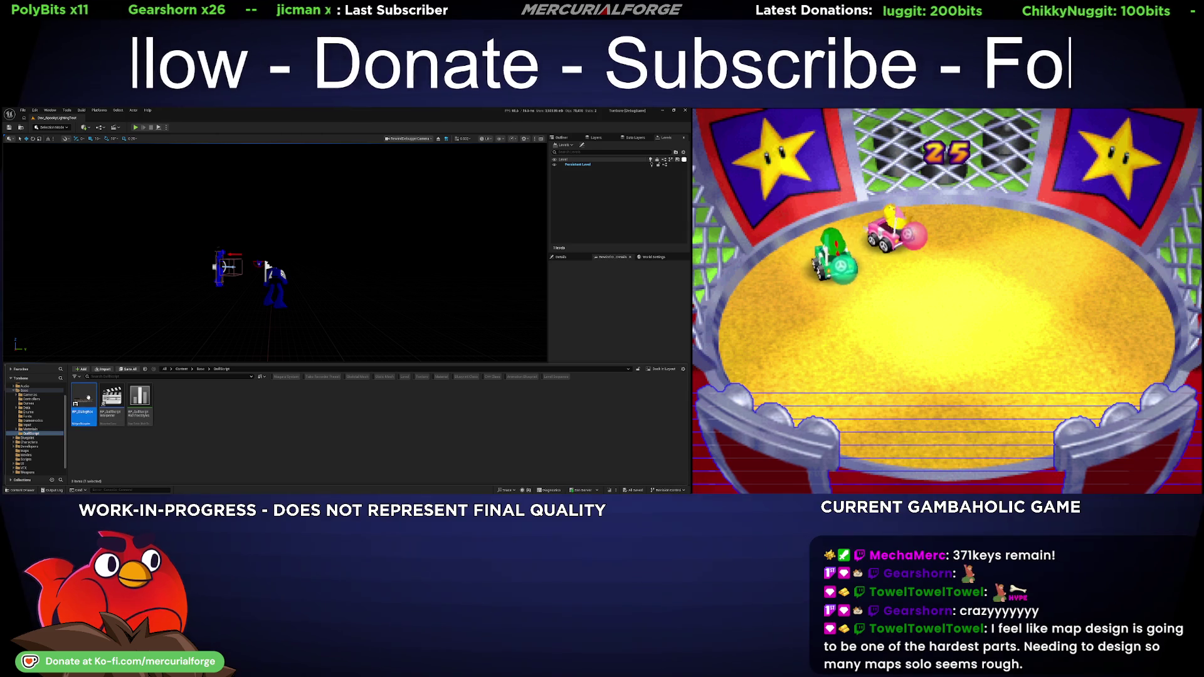
{"action": "key", "text": "ctrl+space"}
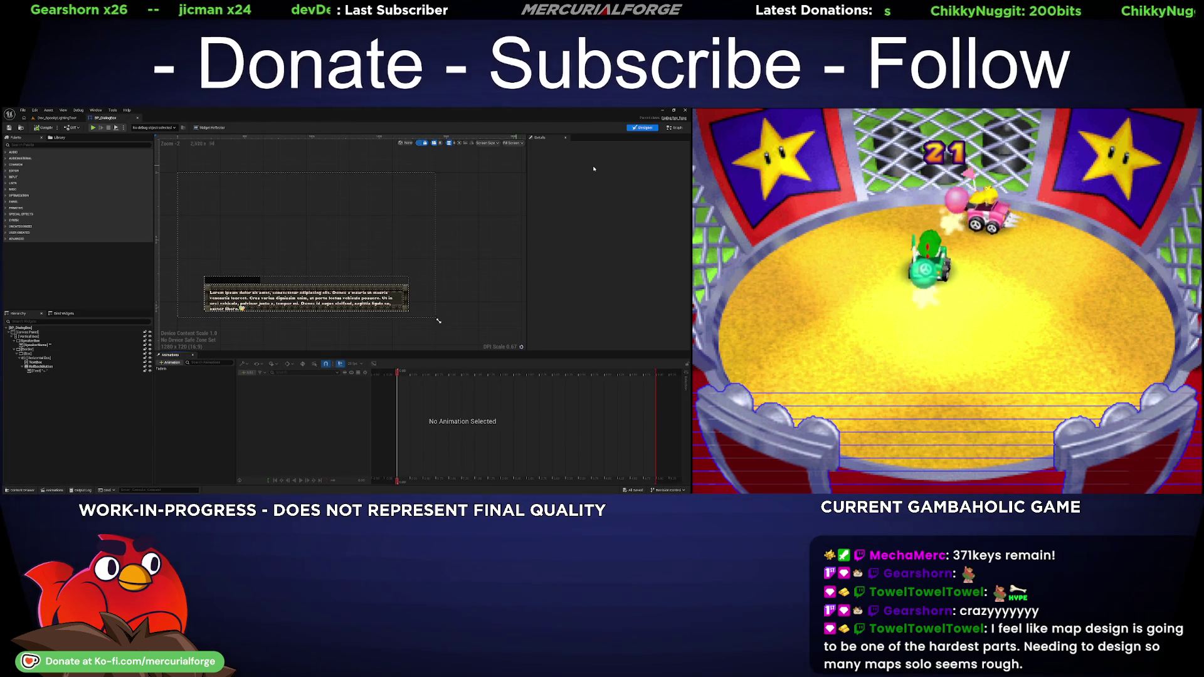
- Open the DialogBox widget's Set Variables collapsed graph and select its text-wrapping and print nodes
{"action": "left_click", "coordinate": [671, 129]}
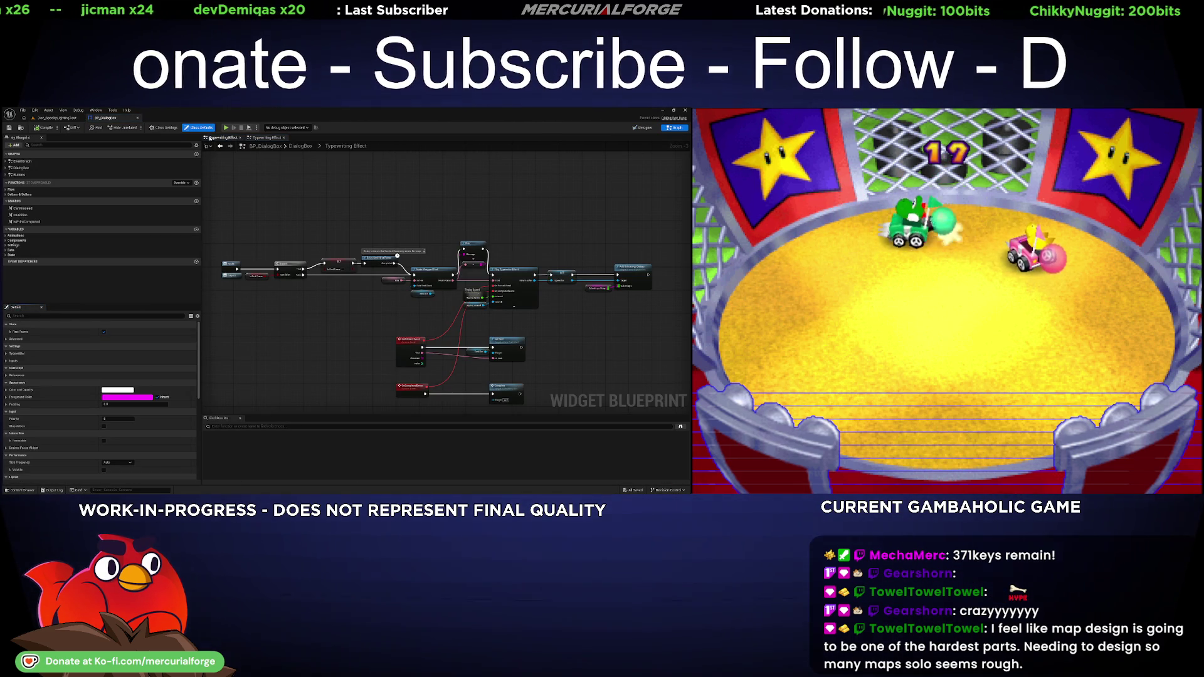
{"action": "double_click", "coordinate": [10, 168]}
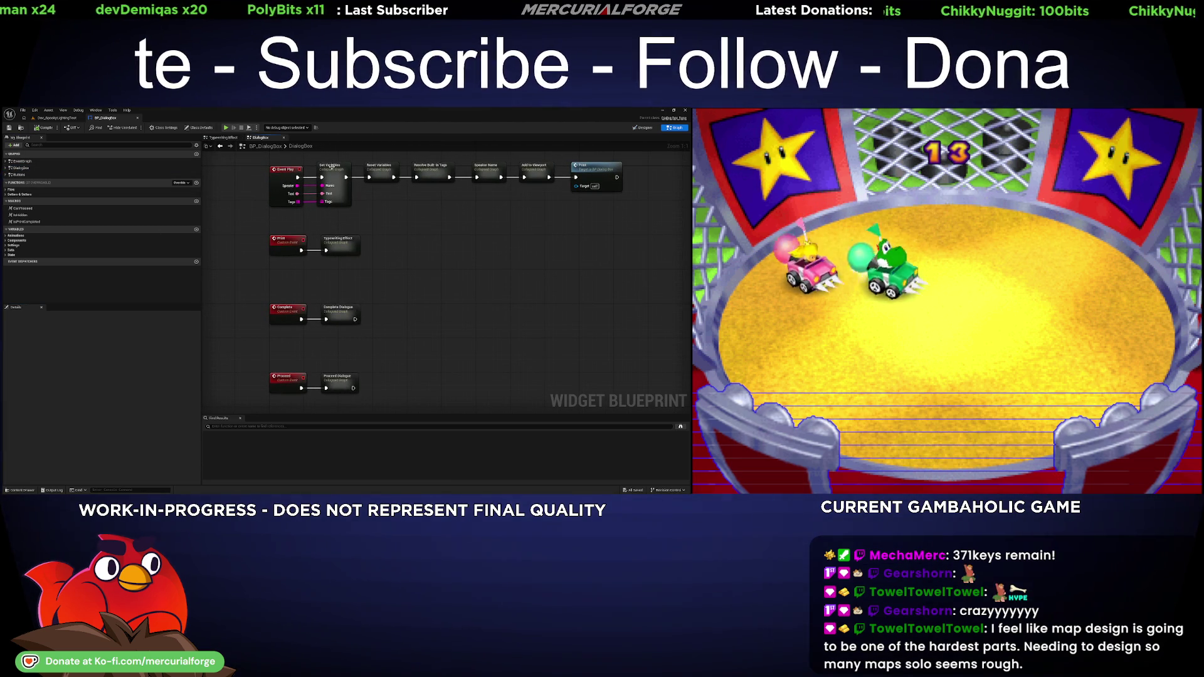
{"action": "double_click", "coordinate": [331, 170]}
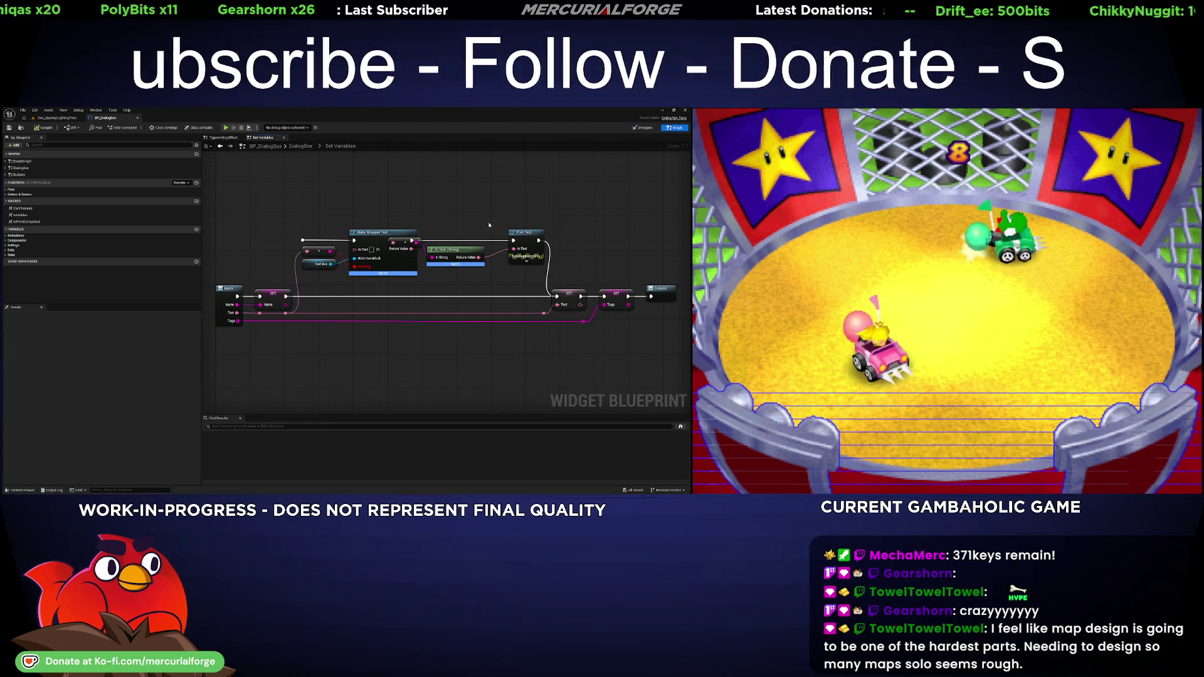
{"action": "left_click_drag", "start_coordinate": [521, 197], "coordinate": [285, 297]}
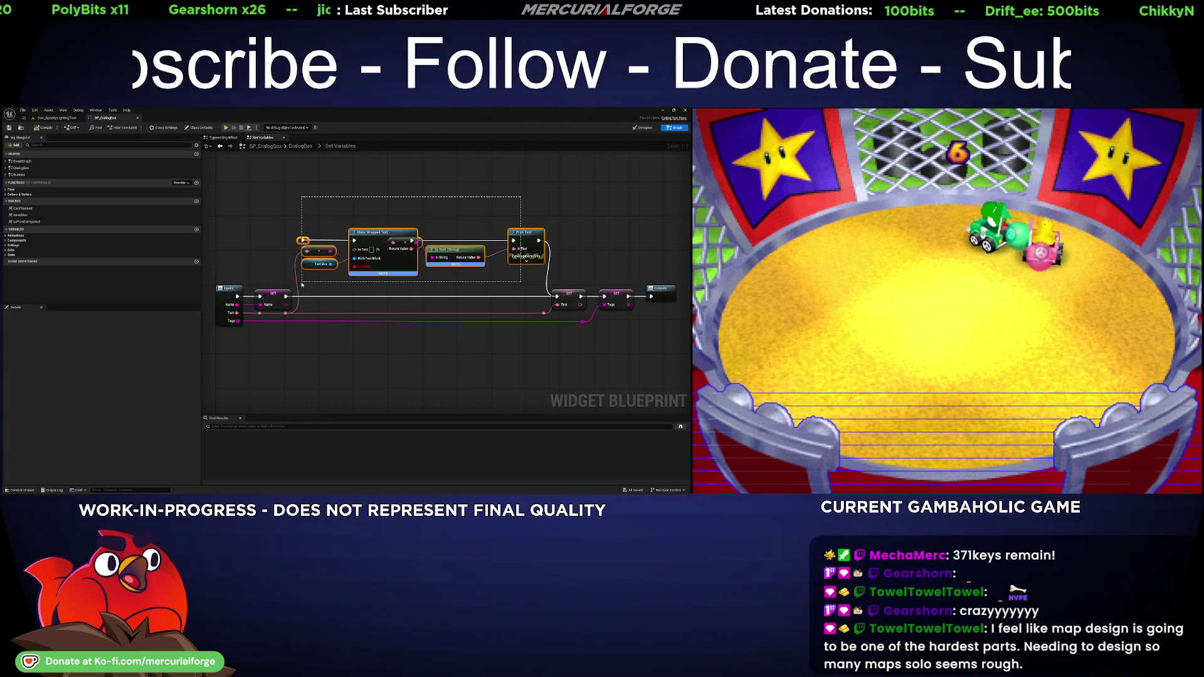
- Delete the text-wrapping and print nodes and shift the SET and Outputs nodes left
{"action": "key", "text": "Delete"}
{"action": "left_click_drag", "start_coordinate": [662, 263], "coordinate": [523, 345]}
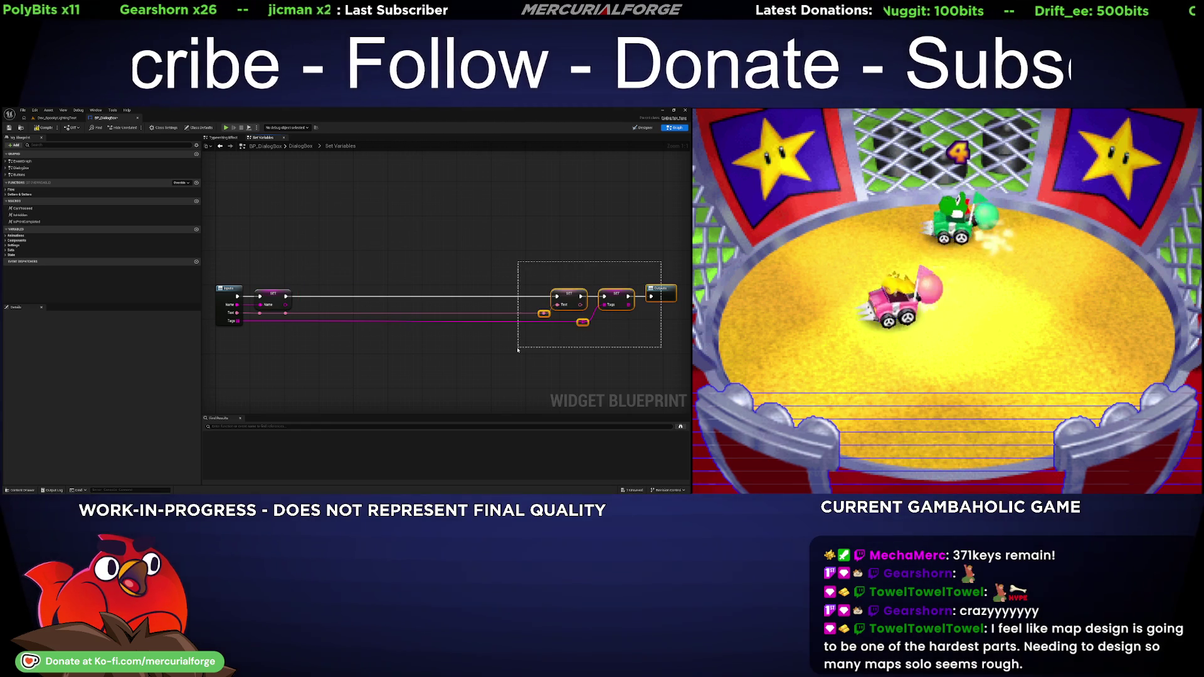
{"action": "left_click_drag", "start_coordinate": [617, 304], "coordinate": [505, 304]}
{"action": "left_click_drag", "start_coordinate": [513, 349], "coordinate": [340, 338]}
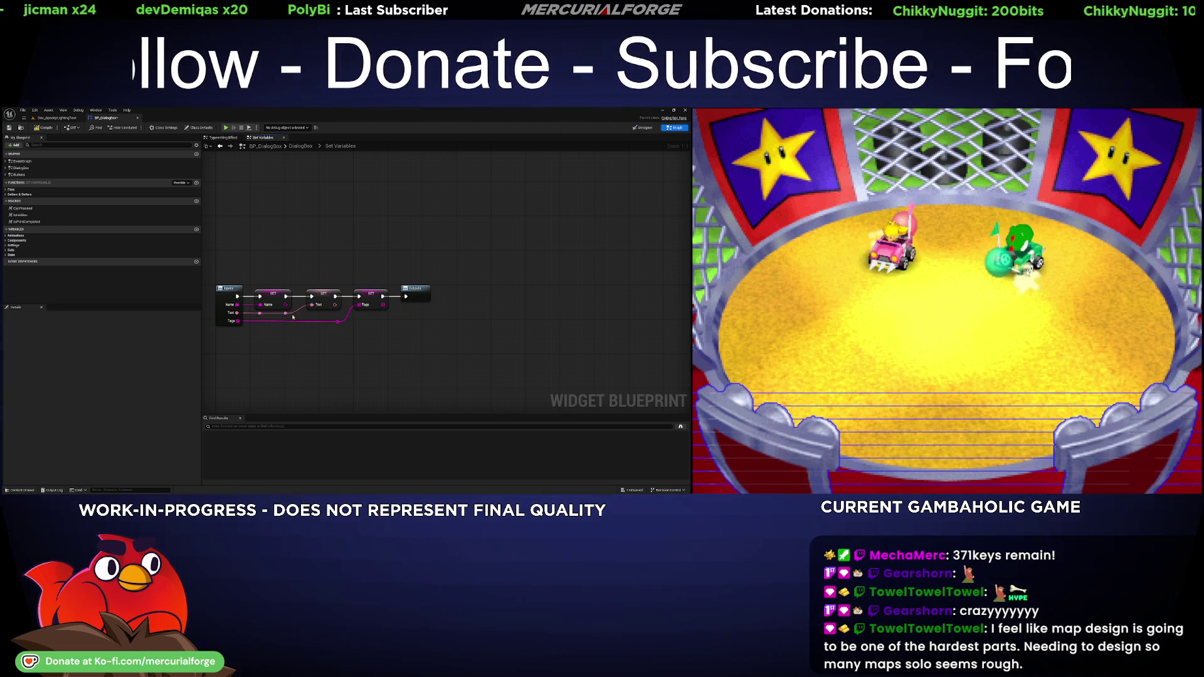
- Nudge the Text wire's reroute point, save the DialogBox blueprint, and return to its main graph
{"action": "left_click_drag", "start_coordinate": [286, 313], "coordinate": [295, 313]}
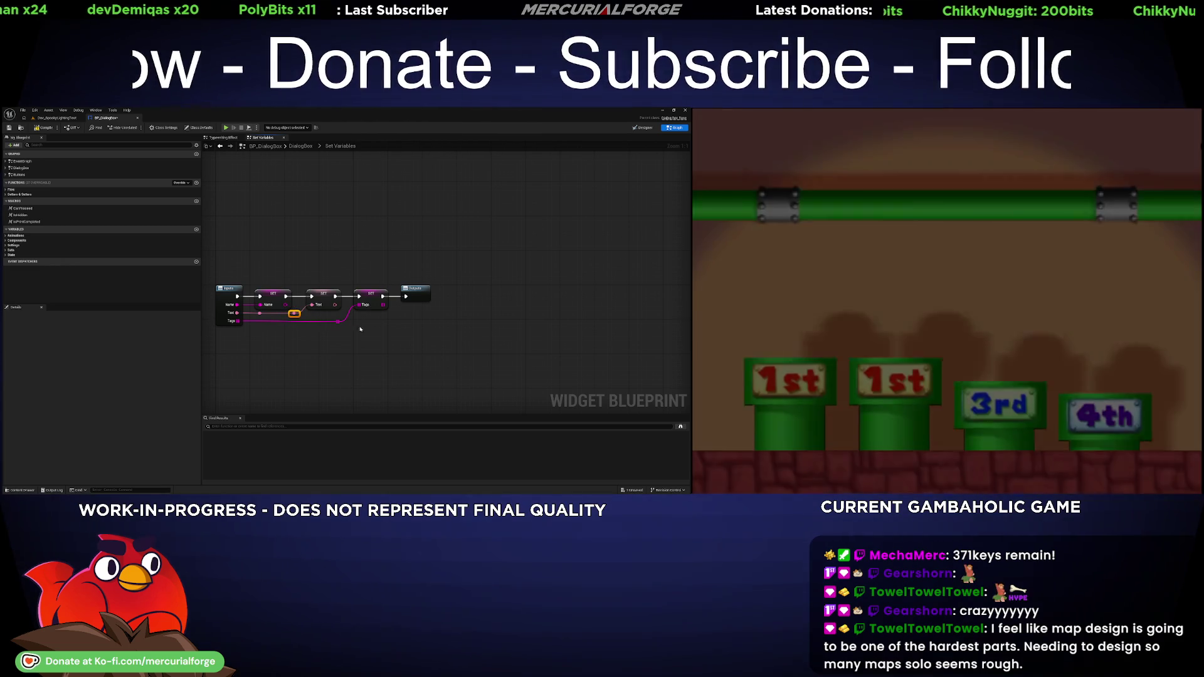
{"action": "key", "text": "ctrl+s"}
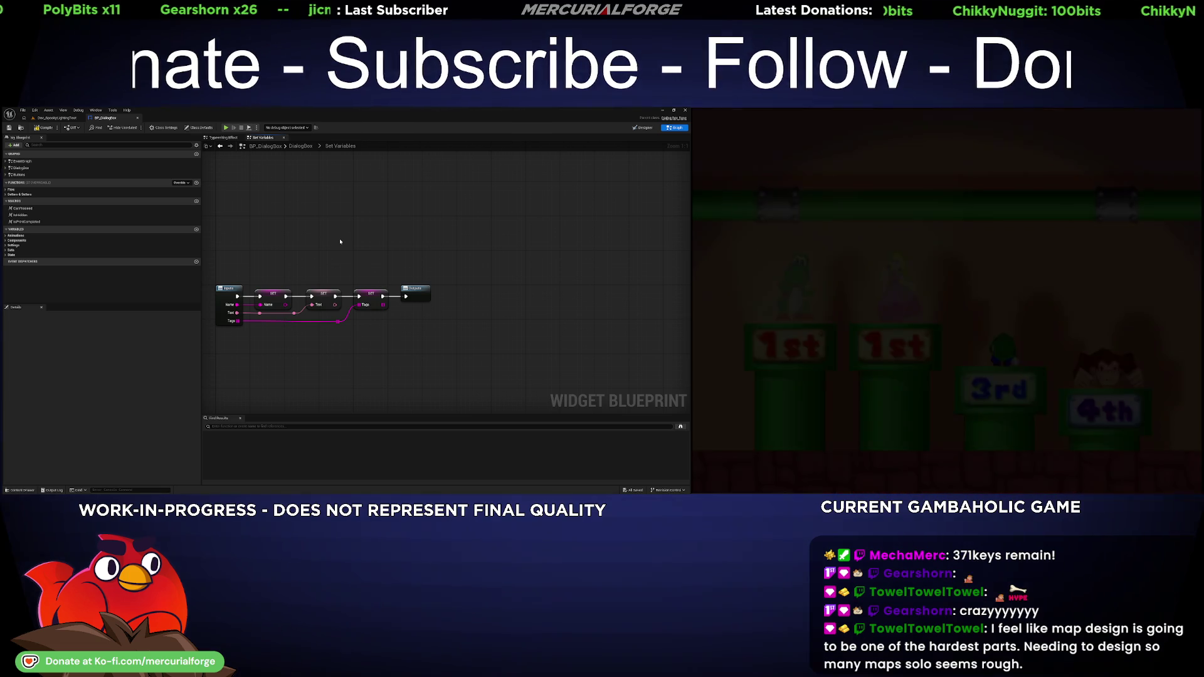
{"action": "key", "text": "alt+Left"}
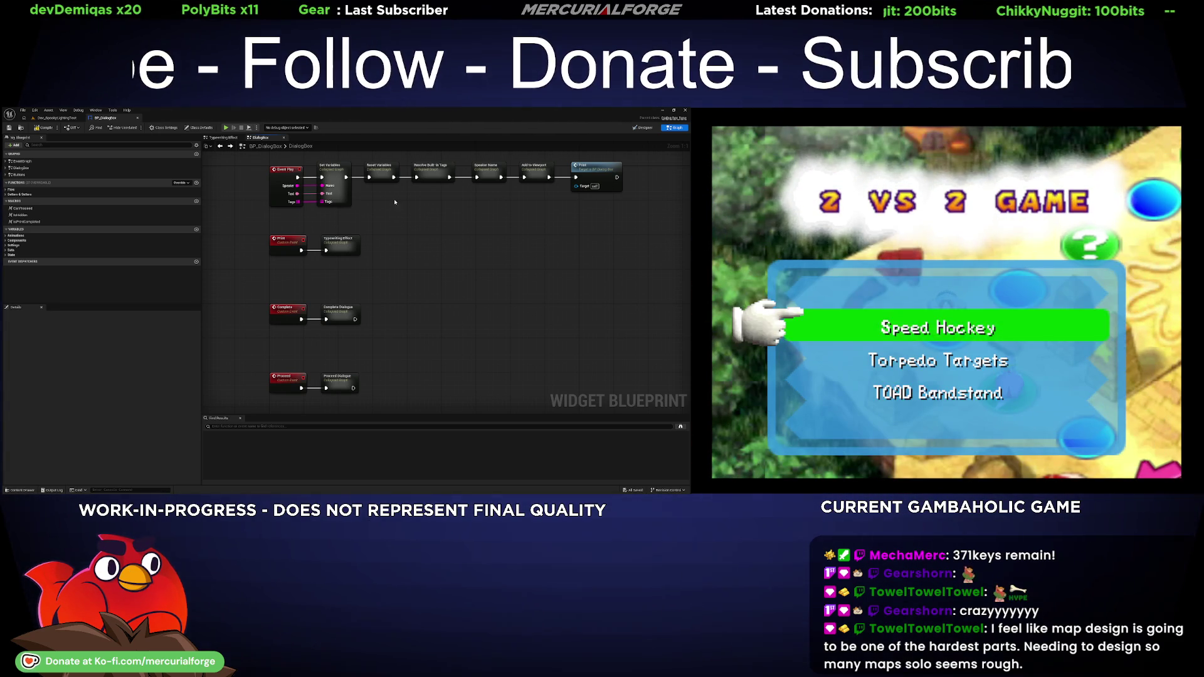
- Inspect the typewrite speed nodes in Resolve Built-in Tags, then close the DialogBox blueprint editor
{"action": "double_click", "coordinate": [433, 167]}
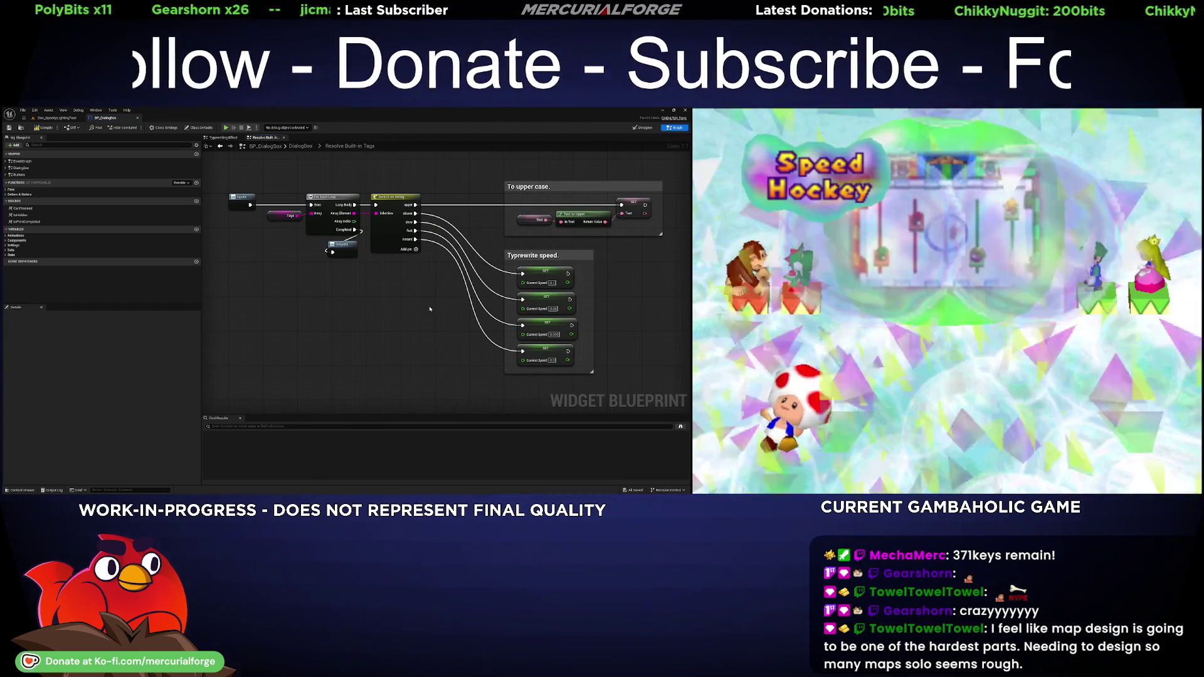
{"action": "left_click_drag", "start_coordinate": [326, 251], "coordinate": [293, 250]}
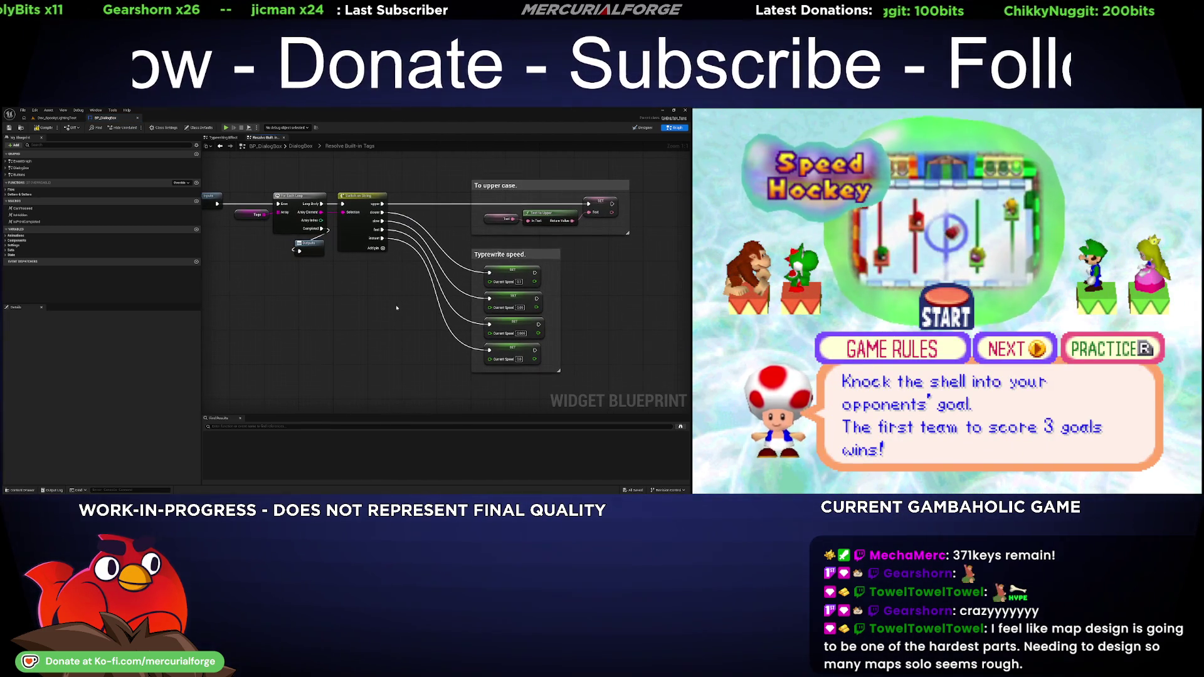
{"action": "left_click", "coordinate": [137, 117]}
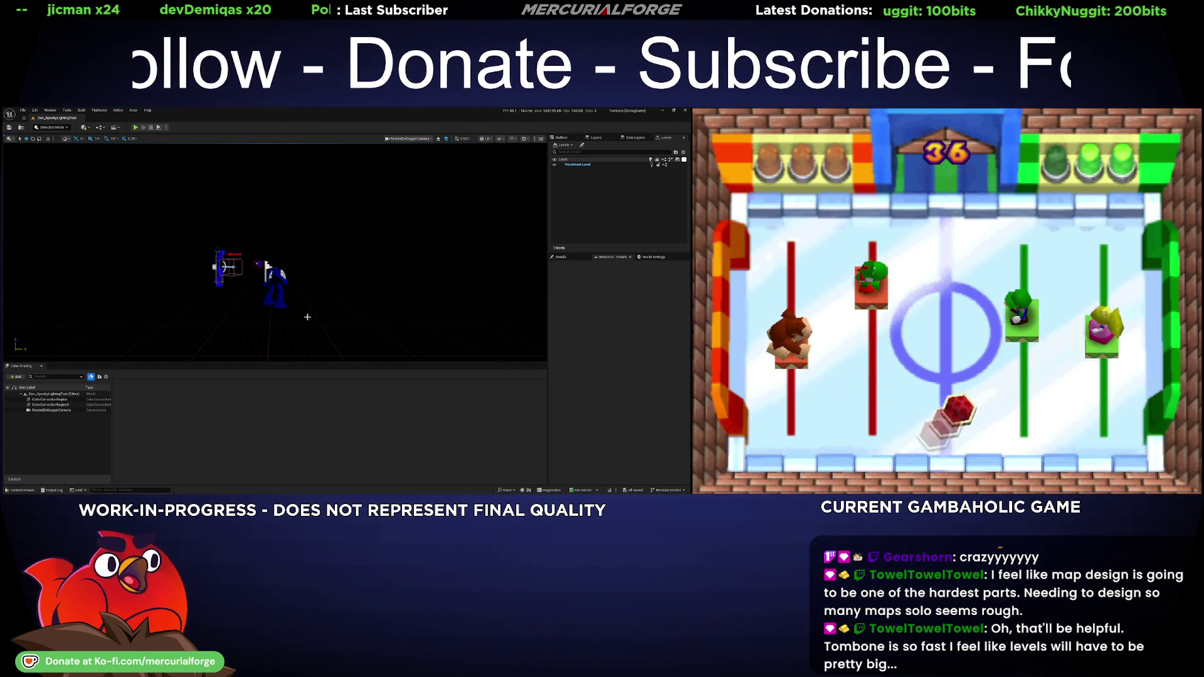
{"action": "left_click", "coordinate": [317, 316]}
{"action": "key", "text": "alt+p"}
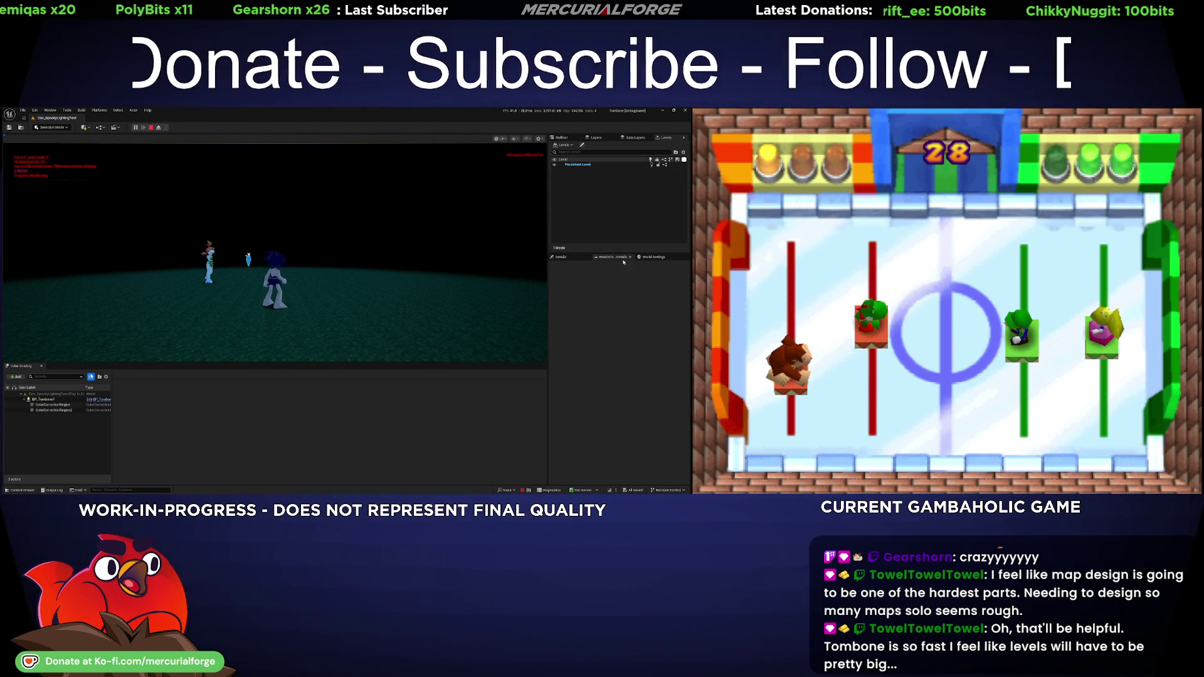
{"action": "key", "text": "w"}
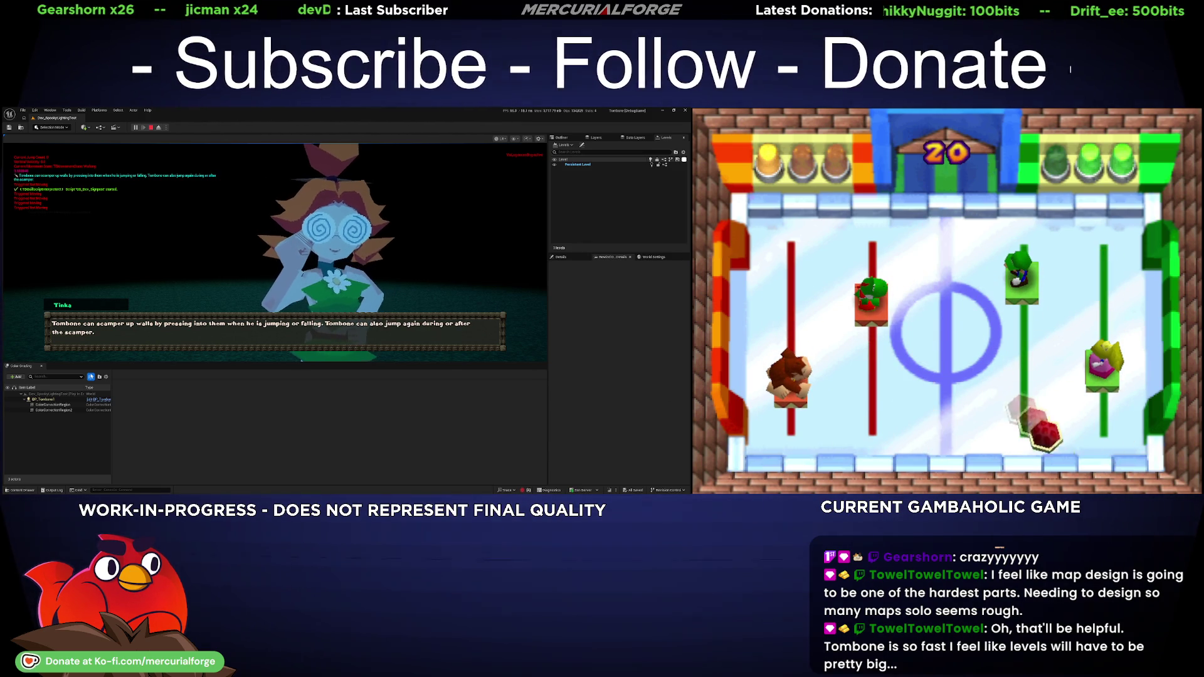
{"action": "left_click", "coordinate": [485, 276]}
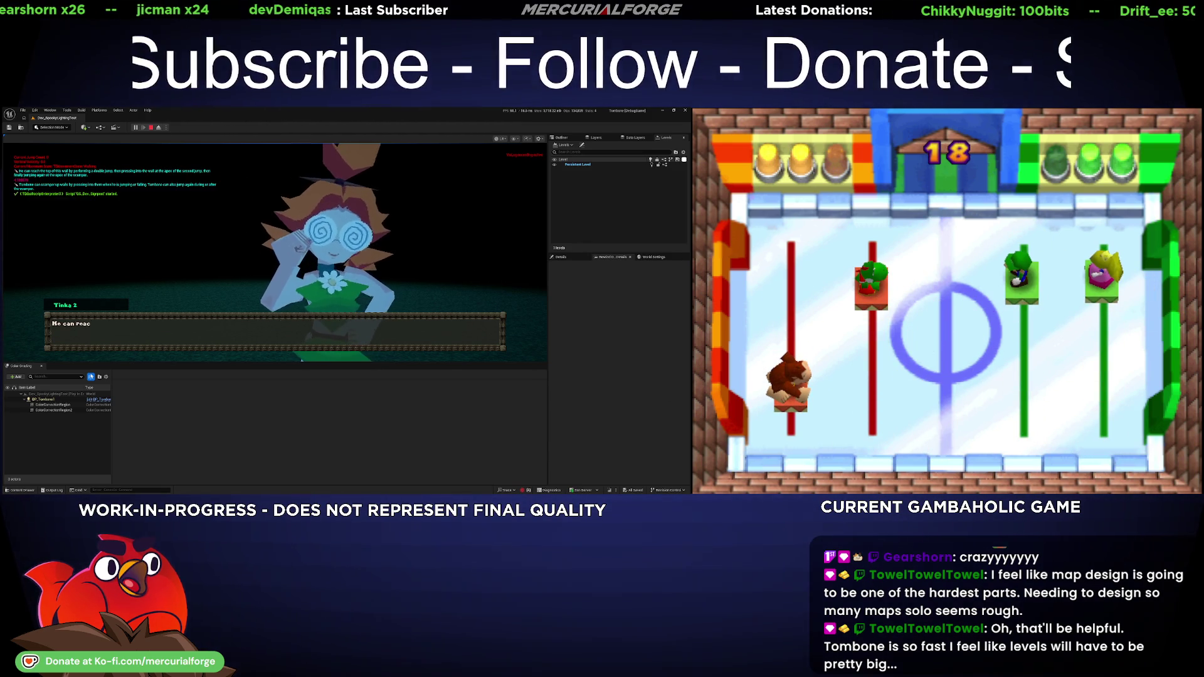
{"action": "left_click", "coordinate": [485, 277]}
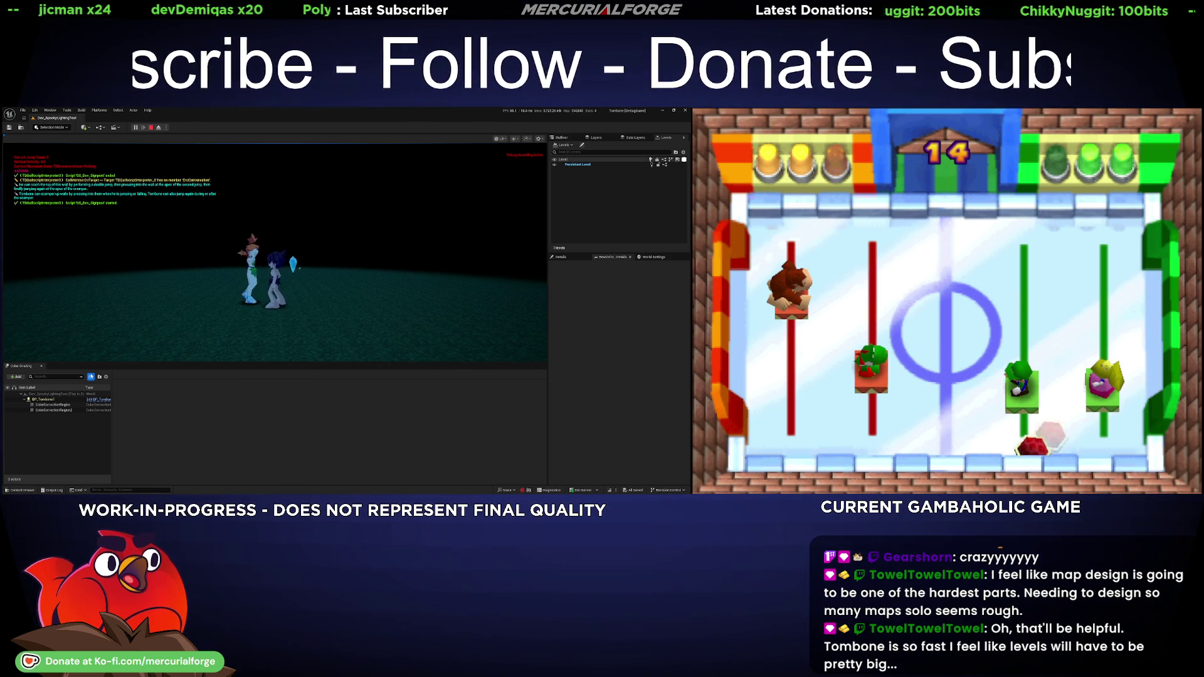
{"action": "key", "text": "Escape"}
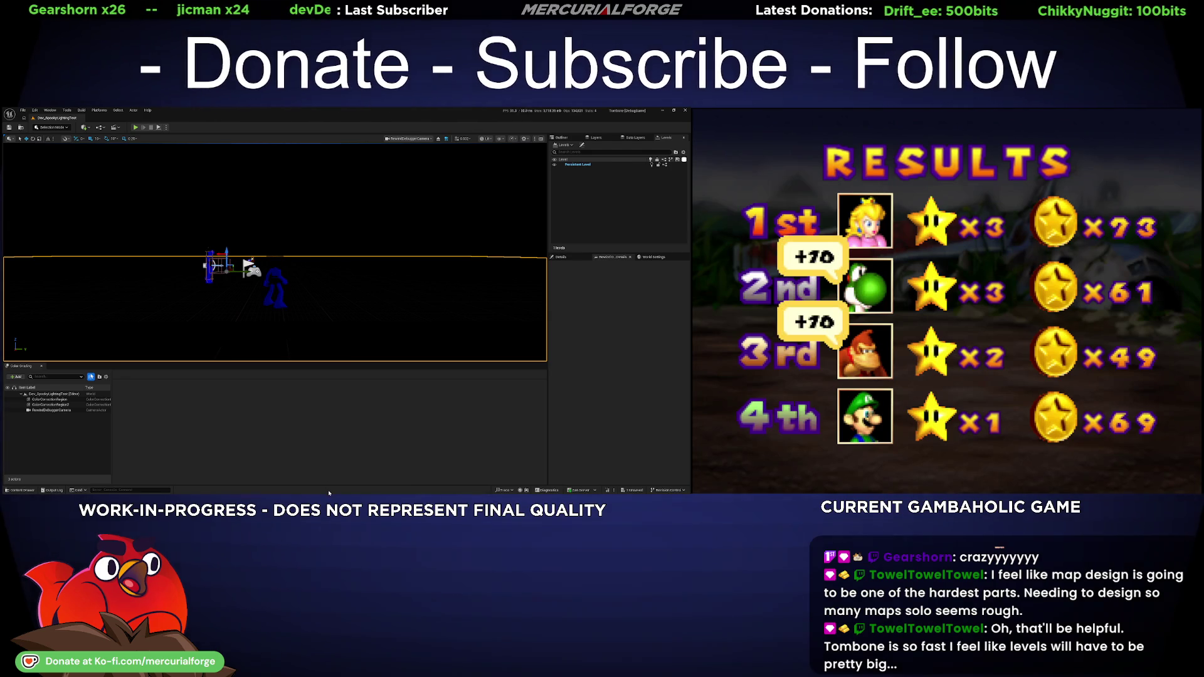
{"action": "key", "text": "alt+p"}
{"action": "key", "text": "w"}
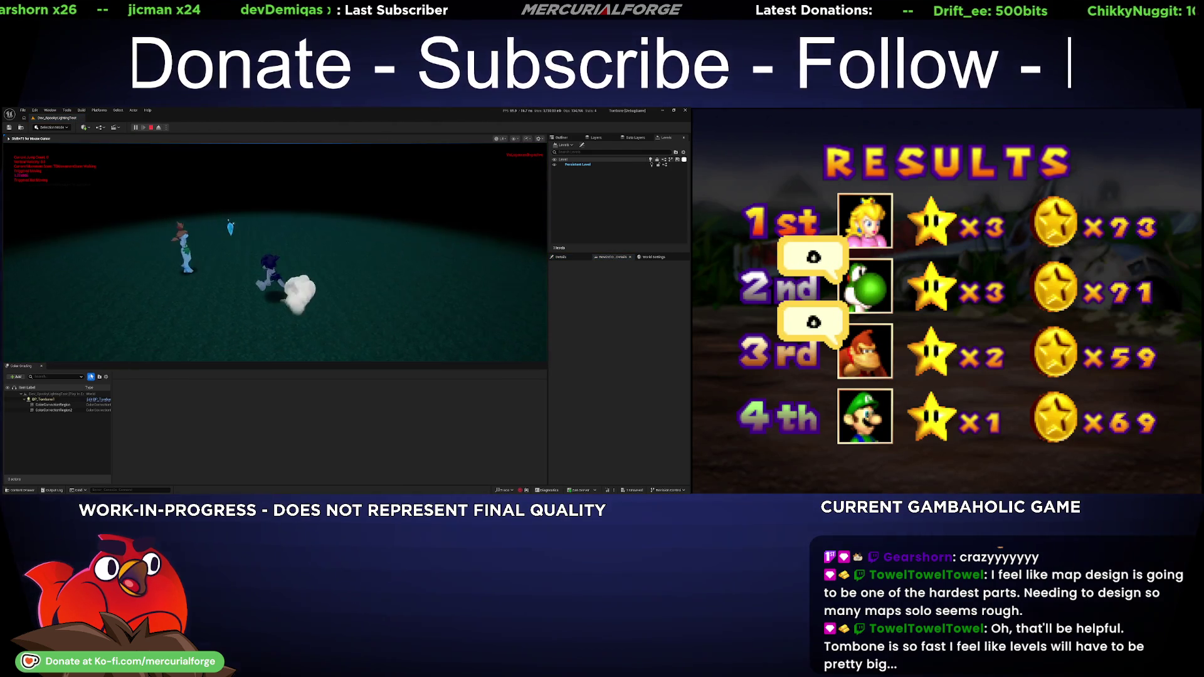
{"action": "key", "text": "e"}
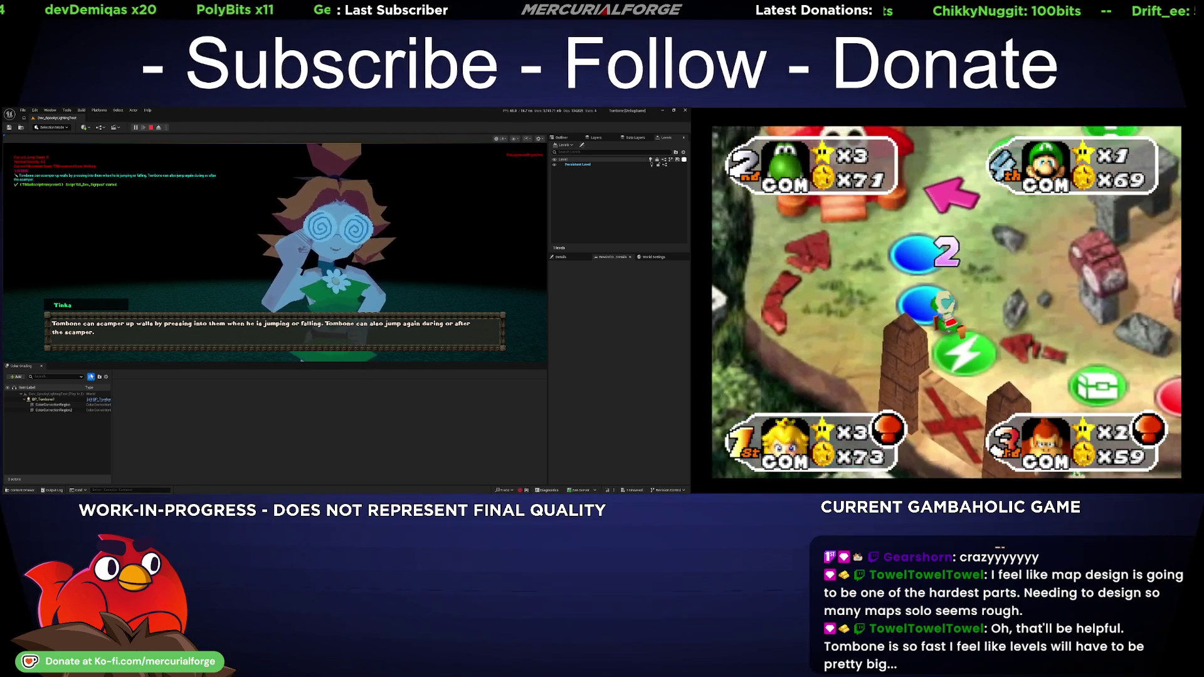
{"action": "key", "text": "Escape"}
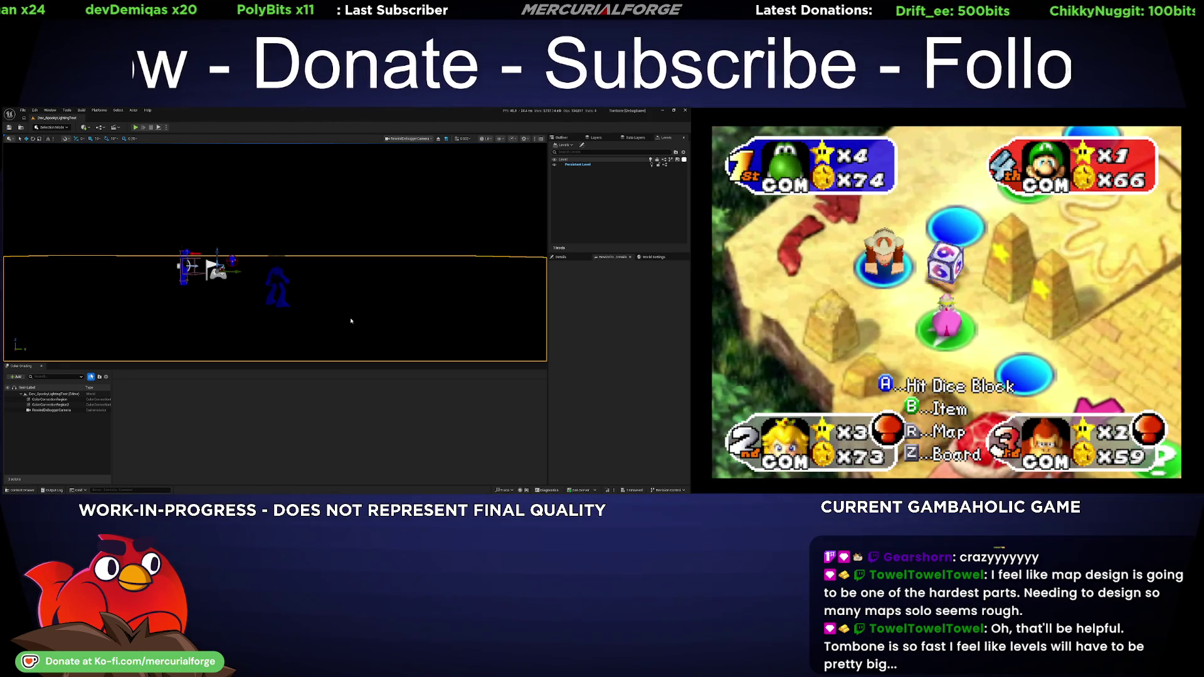
{"action": "key", "text": "alt+p"}
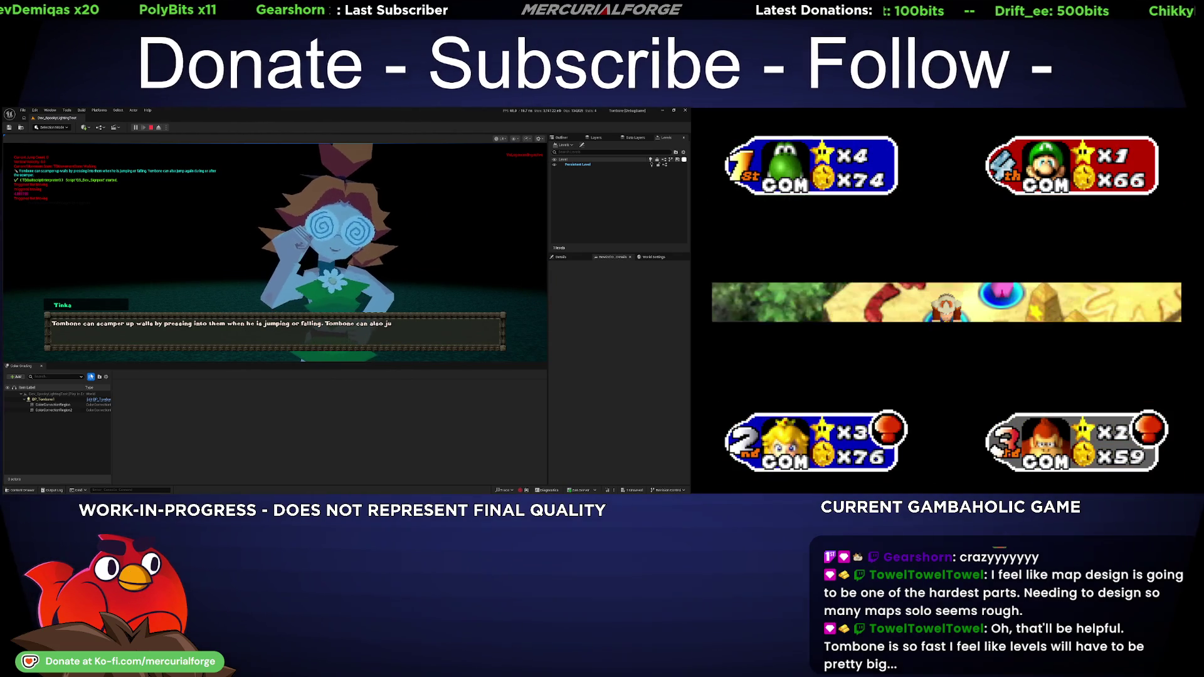
{"action": "key", "text": "Escape"}
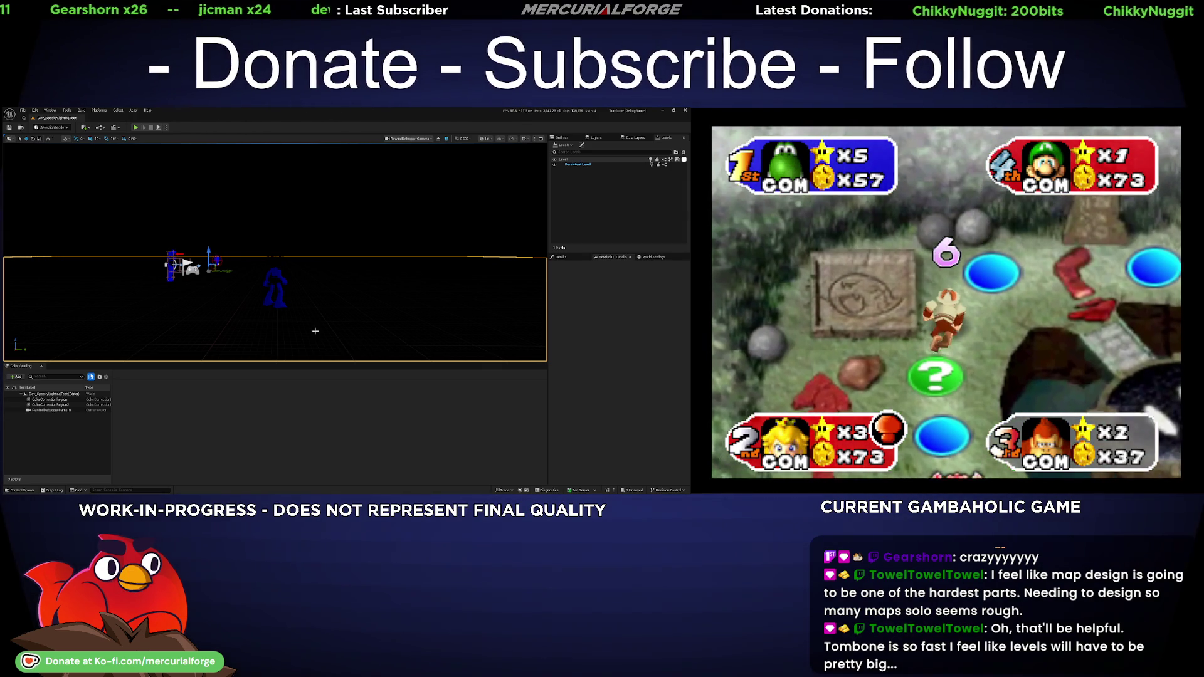
- Play-test the level, start Tinka's conversation with E and advance one line before stopping
{"action": "key", "text": "alt+p"}
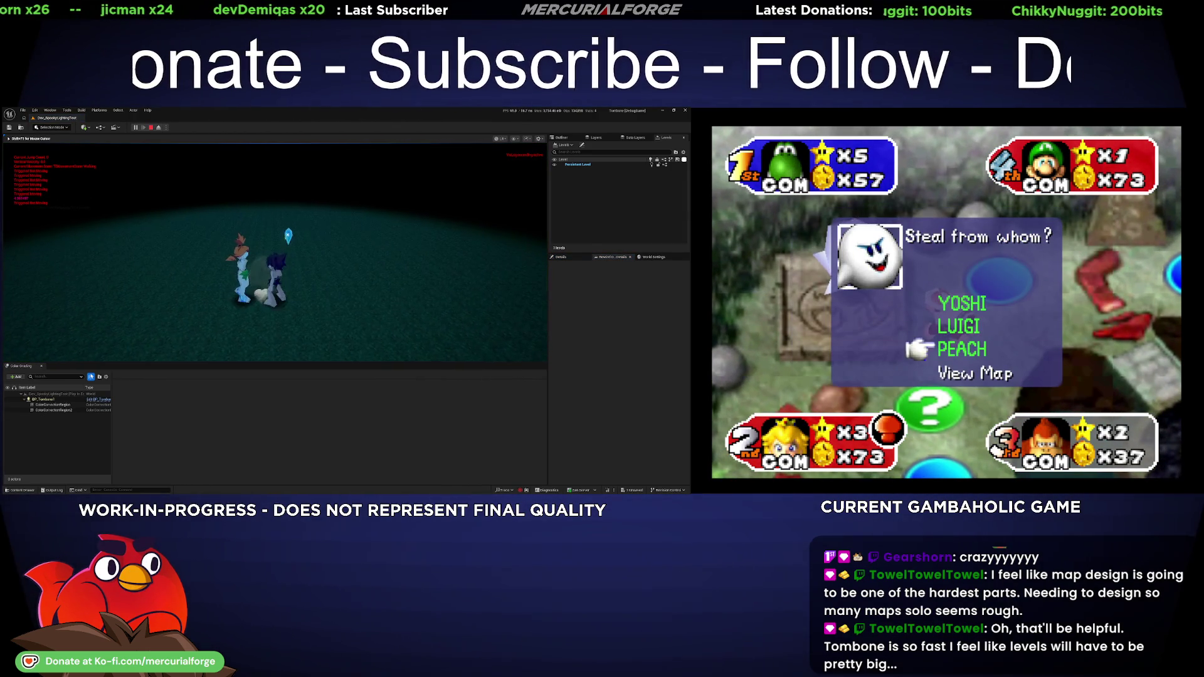
{"action": "key", "text": "e"}
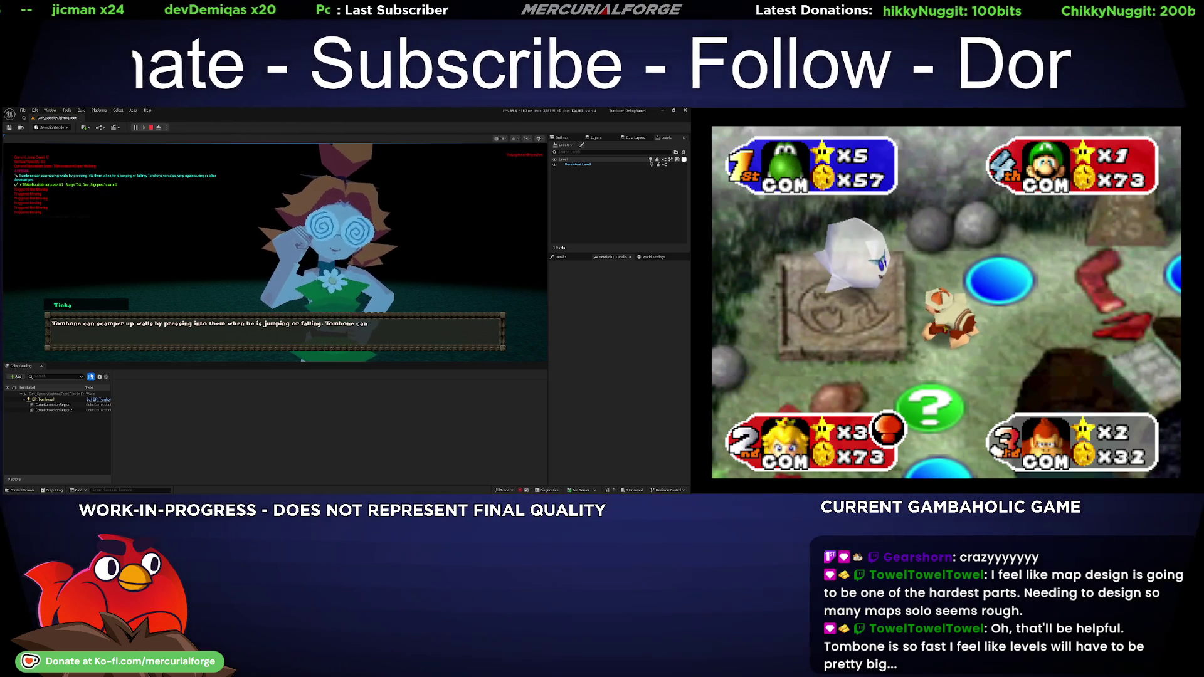
{"action": "key", "text": "e"}
{"action": "key", "text": "Escape"}
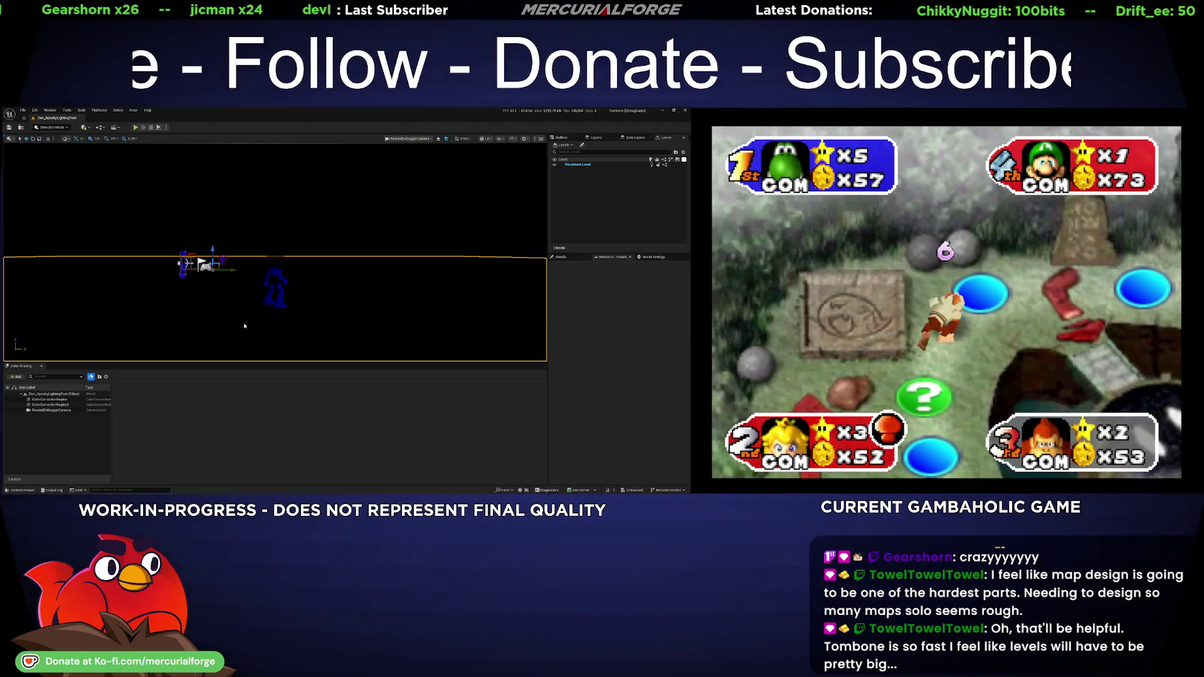
- Run two more play tests, the second stepping through Tinka's dialogue to its end
{"action": "key", "text": "alt+p"}
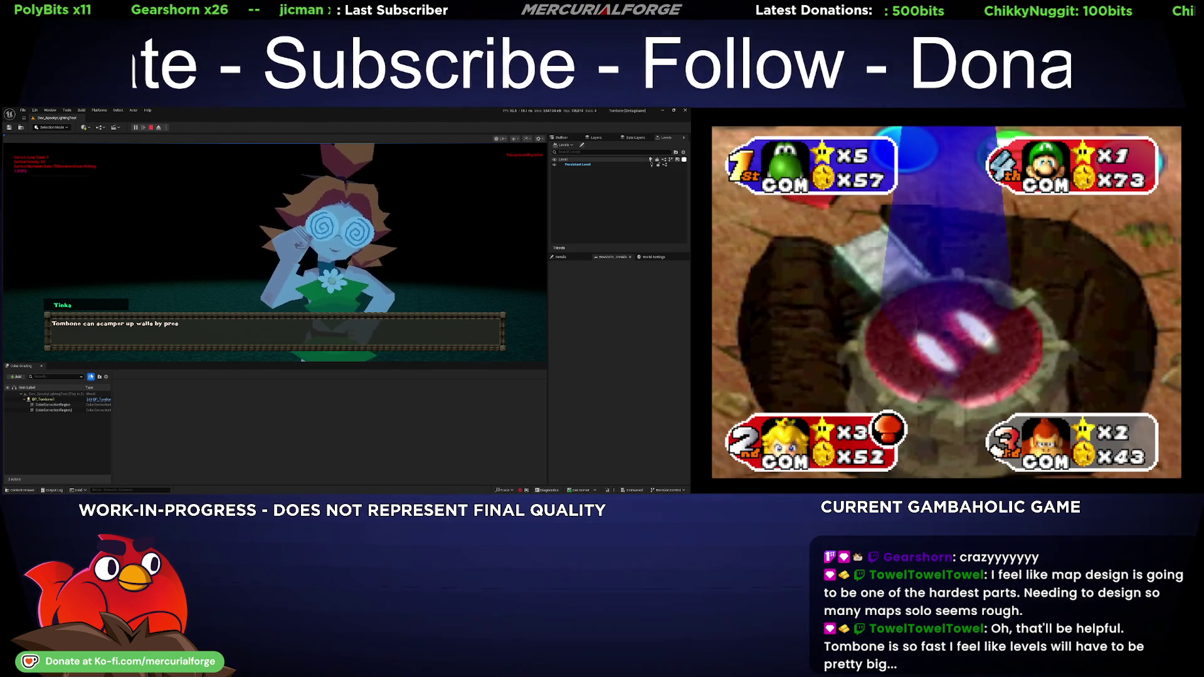
{"action": "key", "text": "Escape"}
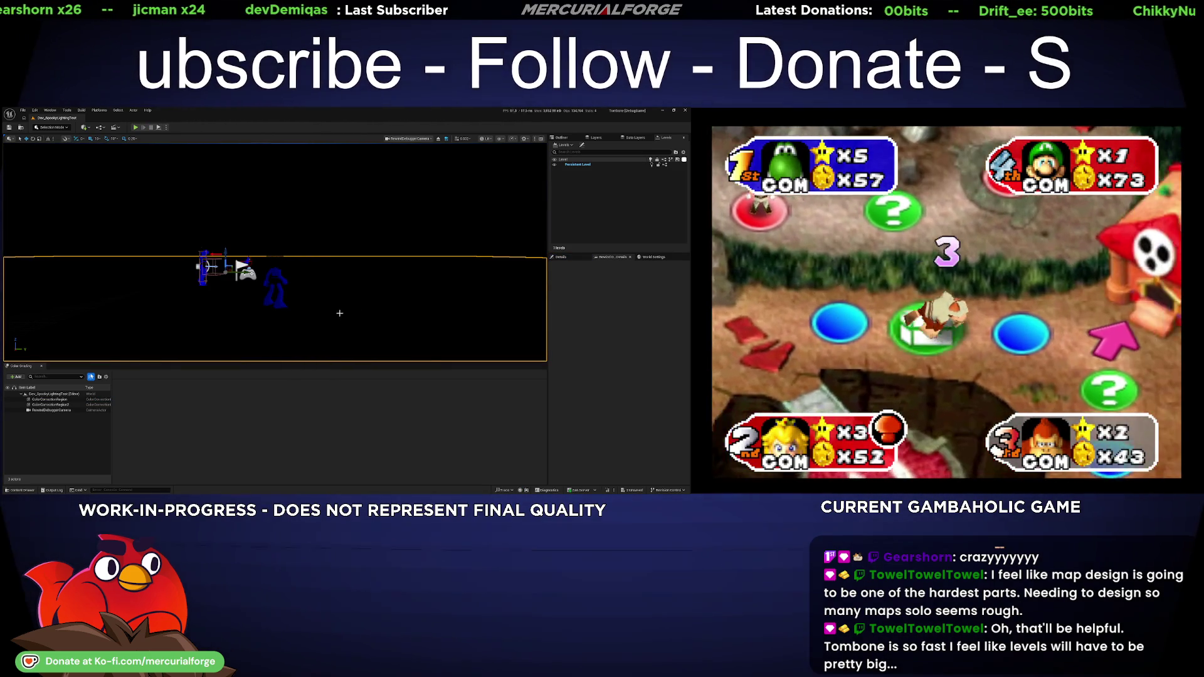
{"action": "key", "text": "alt+p"}
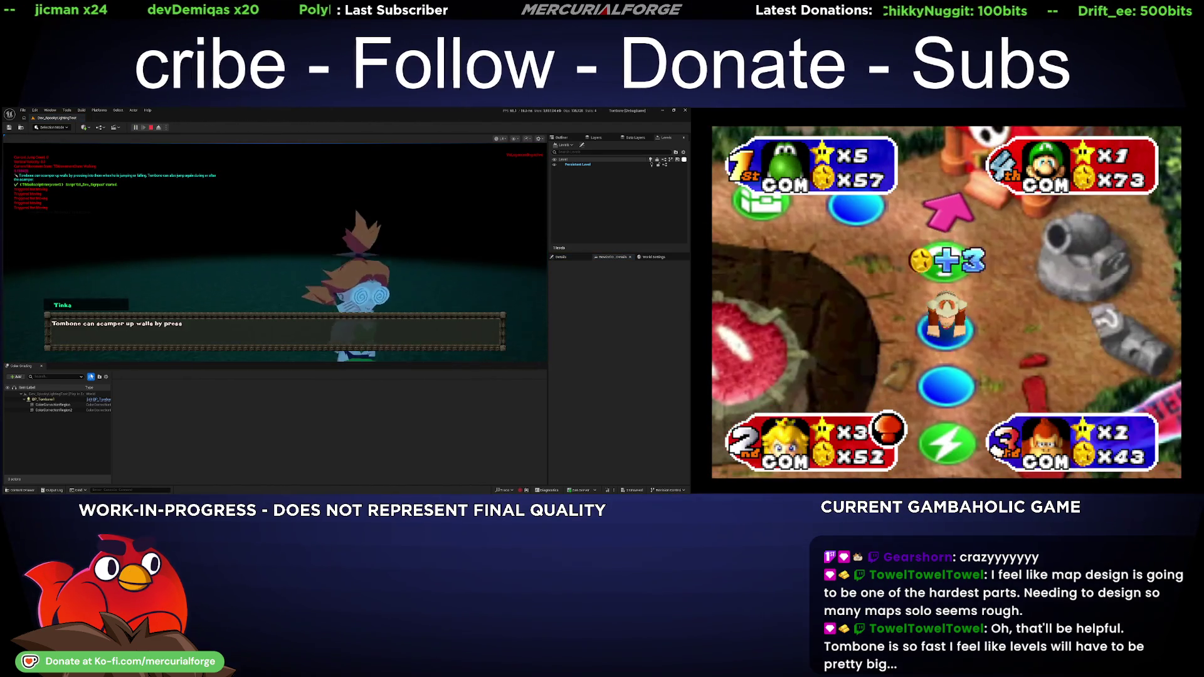
{"action": "key", "text": "space"}
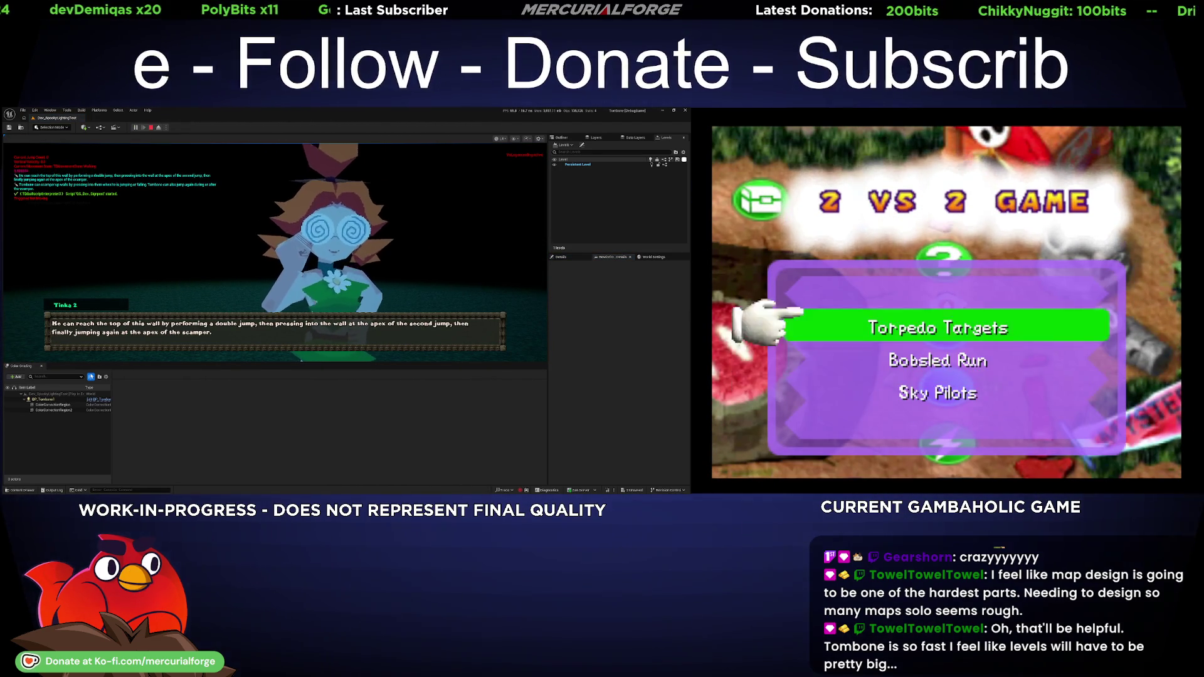
{"action": "key", "text": "space"}
{"action": "key", "text": "Escape"}
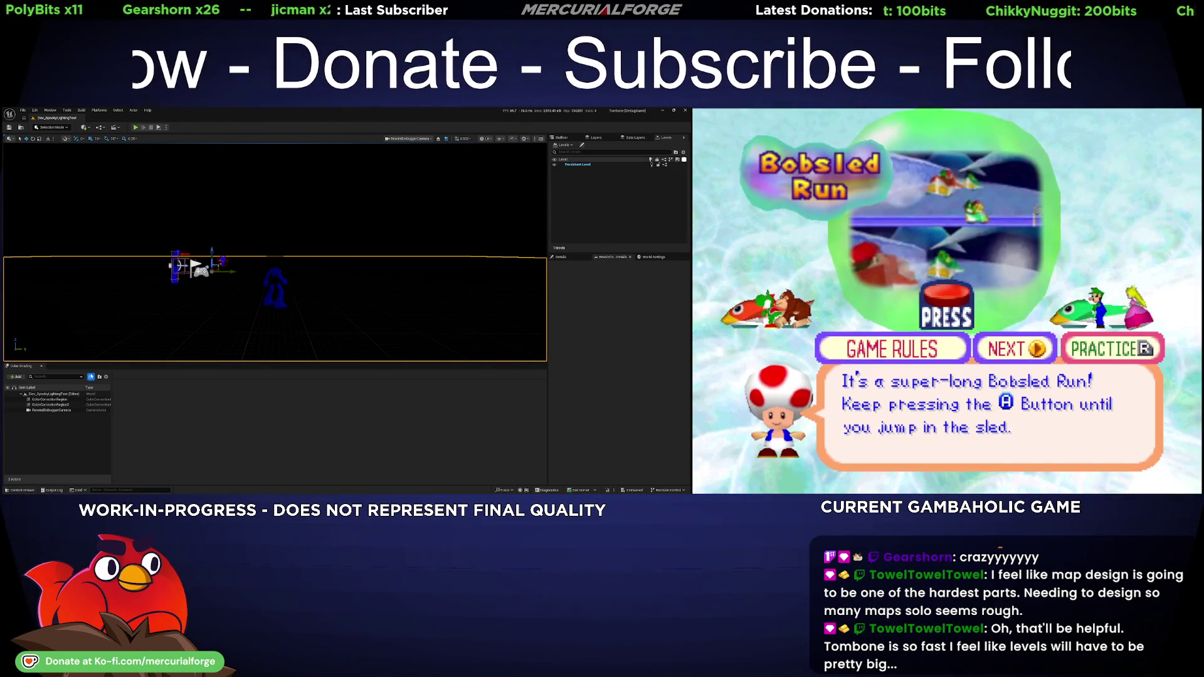
- Play once more, talking to Tinka and advancing her lines with Space and E, then stop
{"action": "key", "text": "alt+p"}
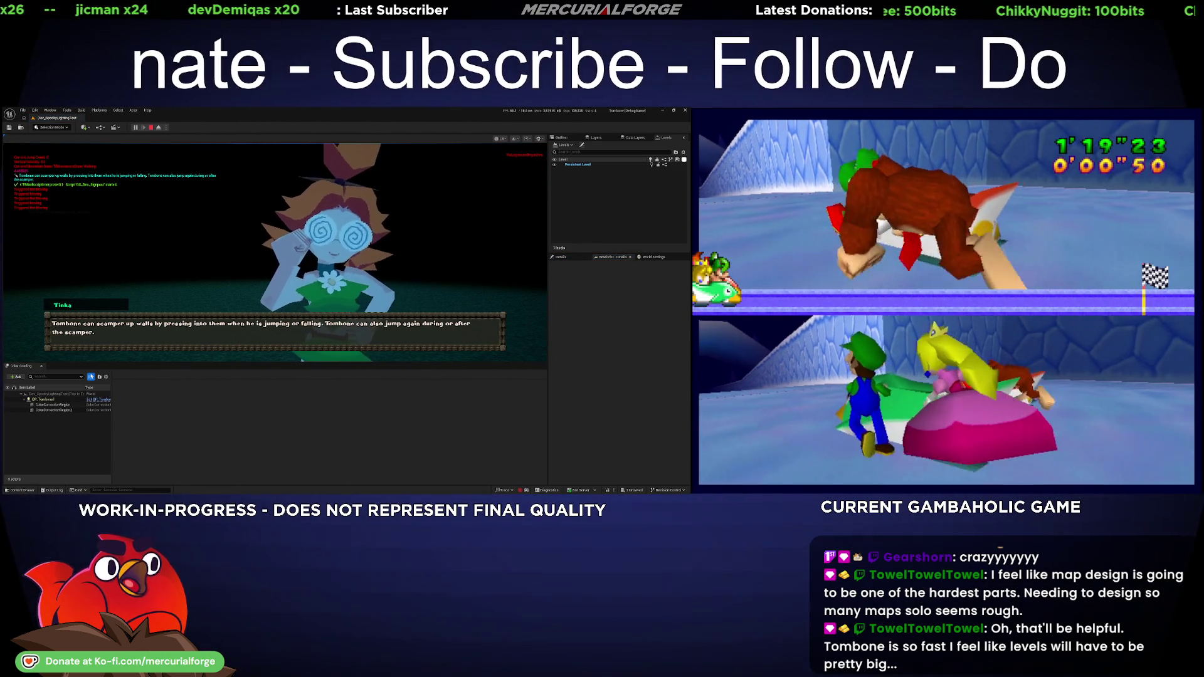
{"action": "key", "text": "space"}
{"action": "key", "text": "space"}
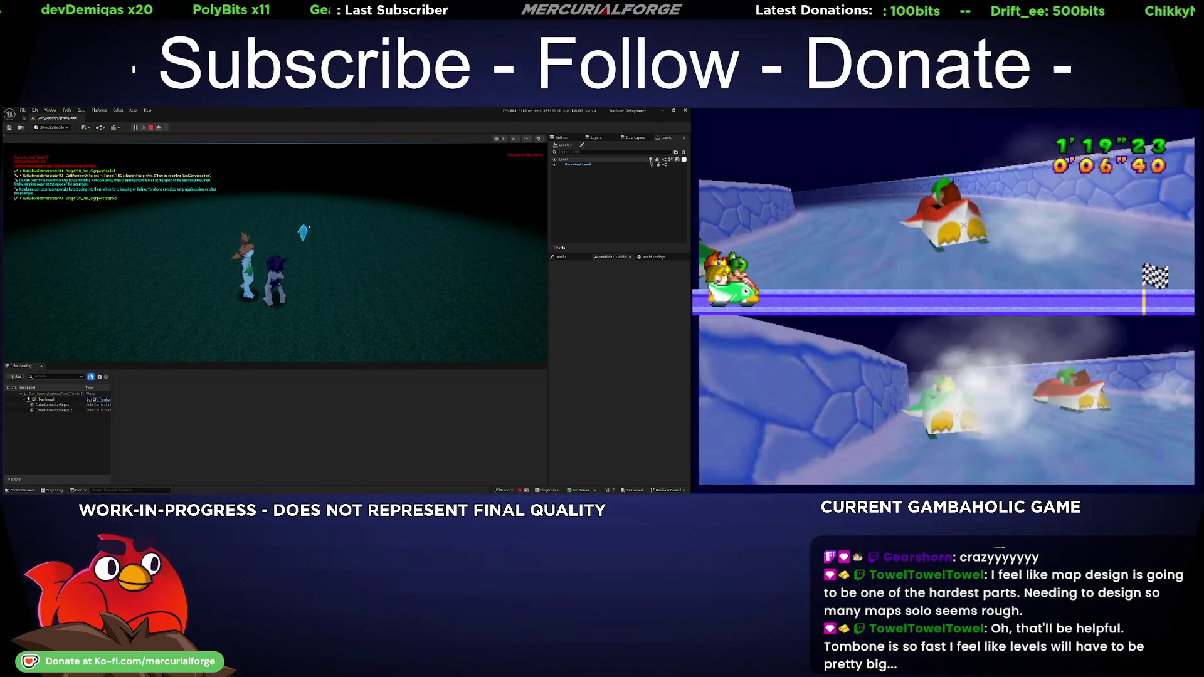
{"action": "key", "text": "e"}
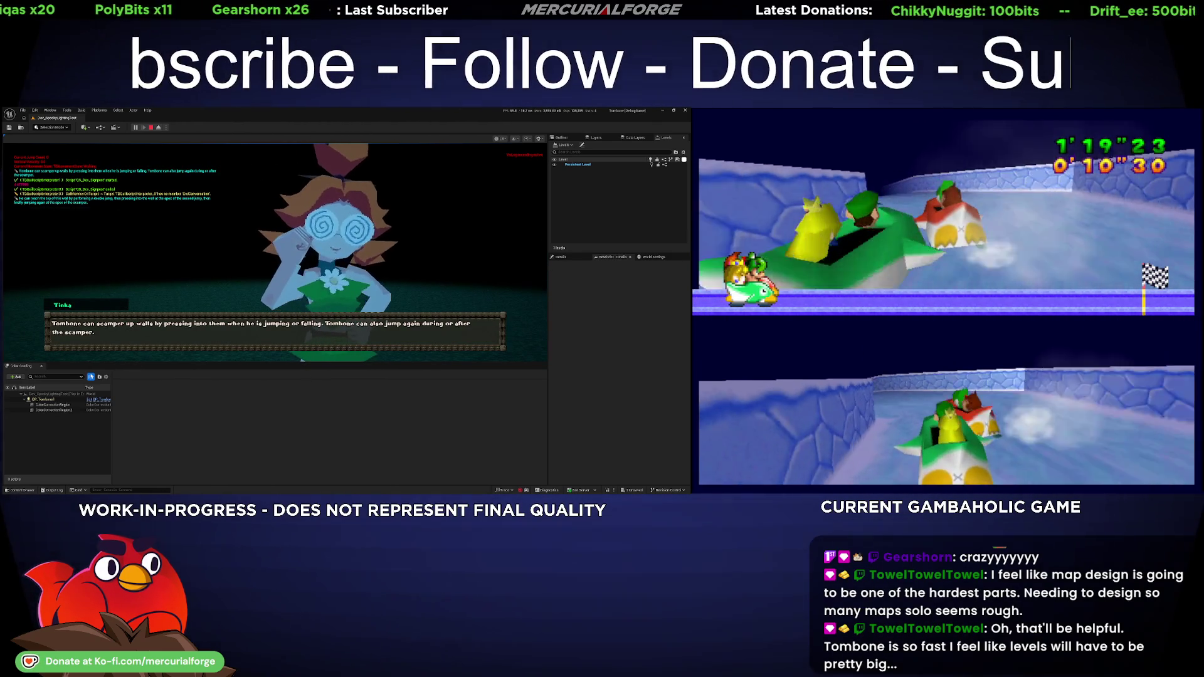
{"action": "key", "text": "e"}
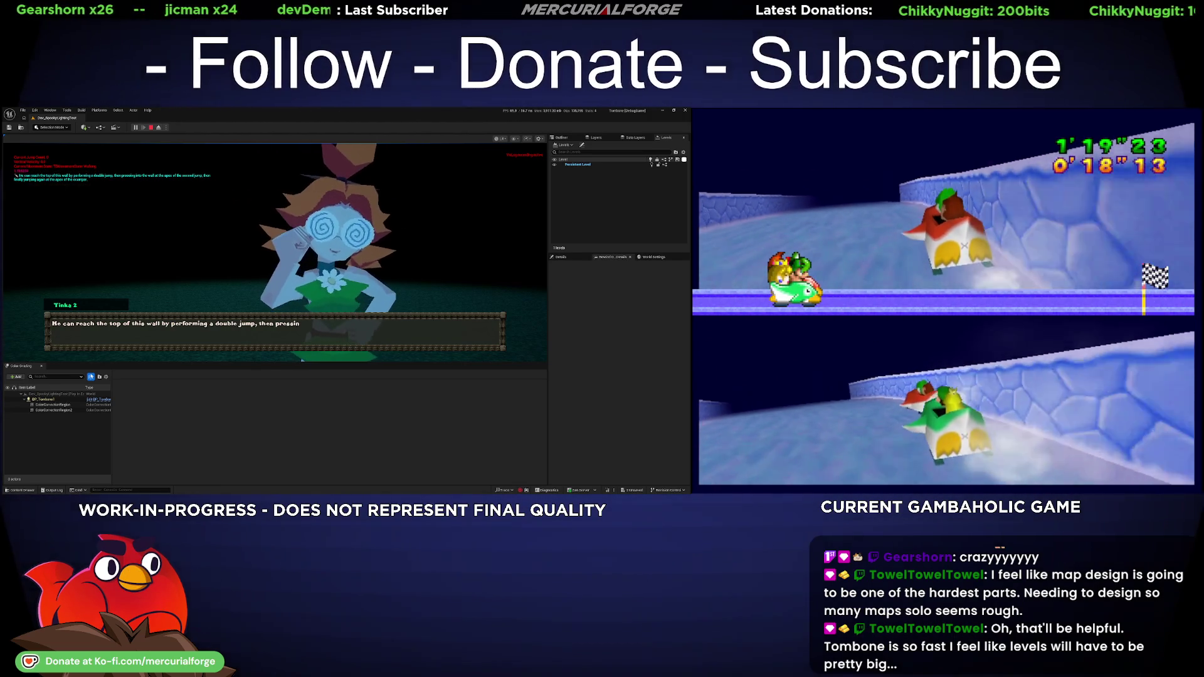
{"action": "key", "text": "Escape"}
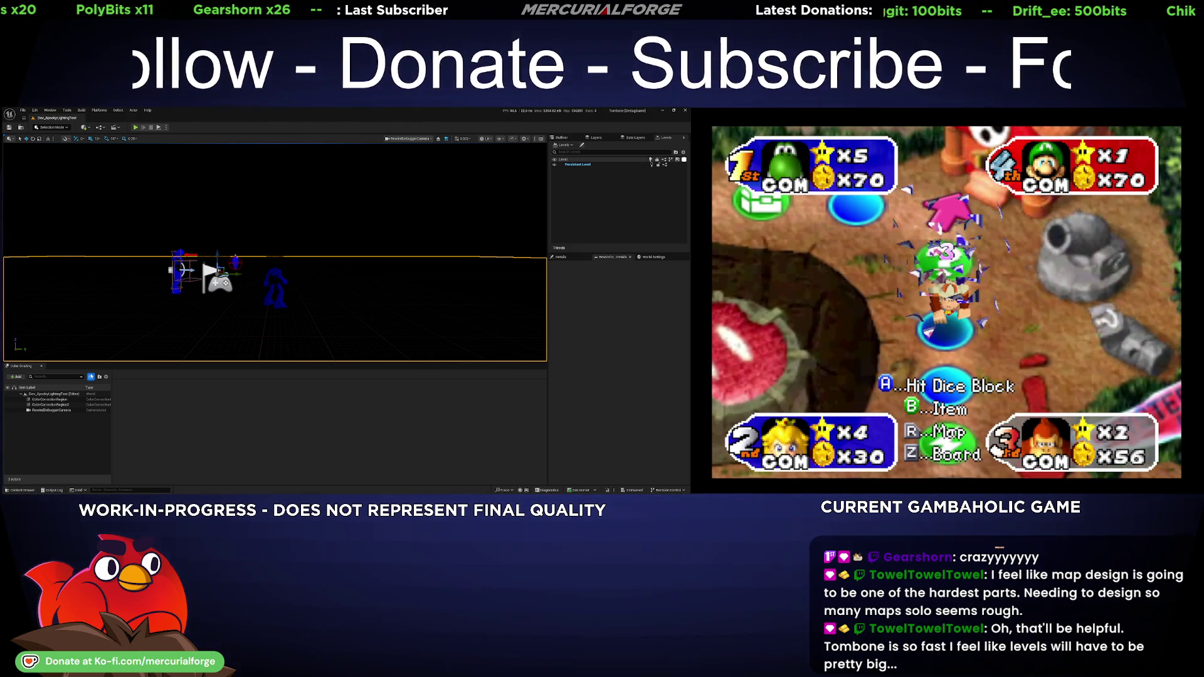
{"action": "key", "text": "ctrl+Tab"}
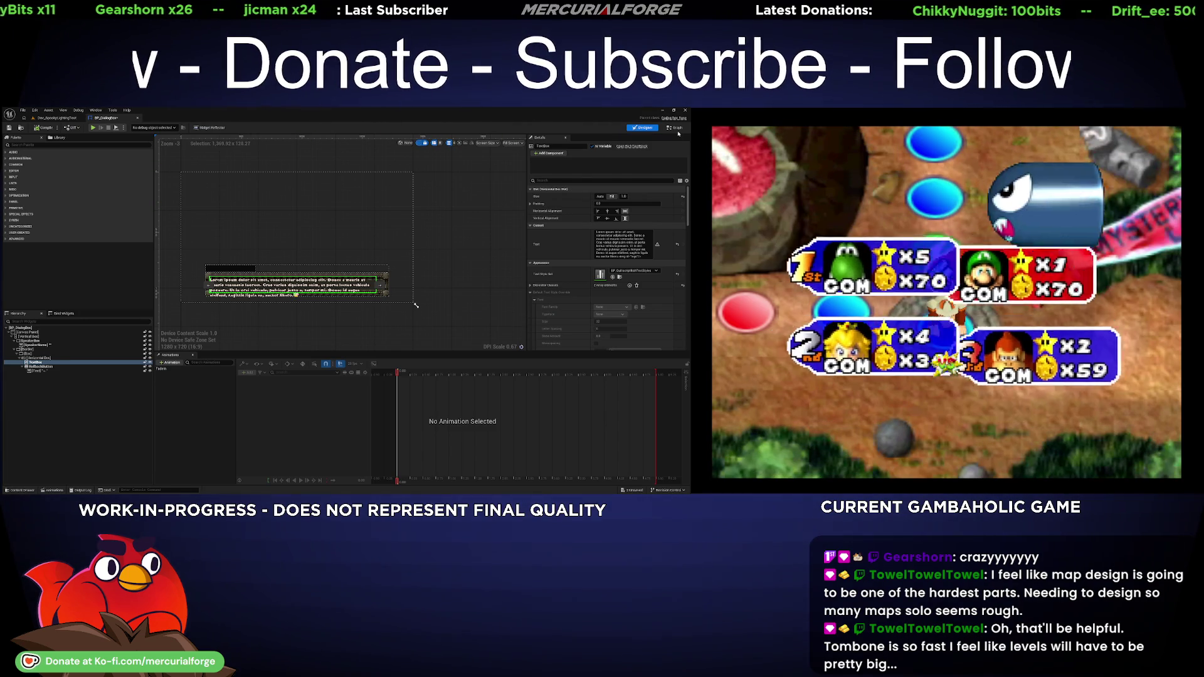
- Expand the widget's Decorator Classes list and locate the decorator class asset in the content browser
{"action": "scroll", "coordinate": [587, 270], "scroll_direction": "down", "scroll_amount": 3}
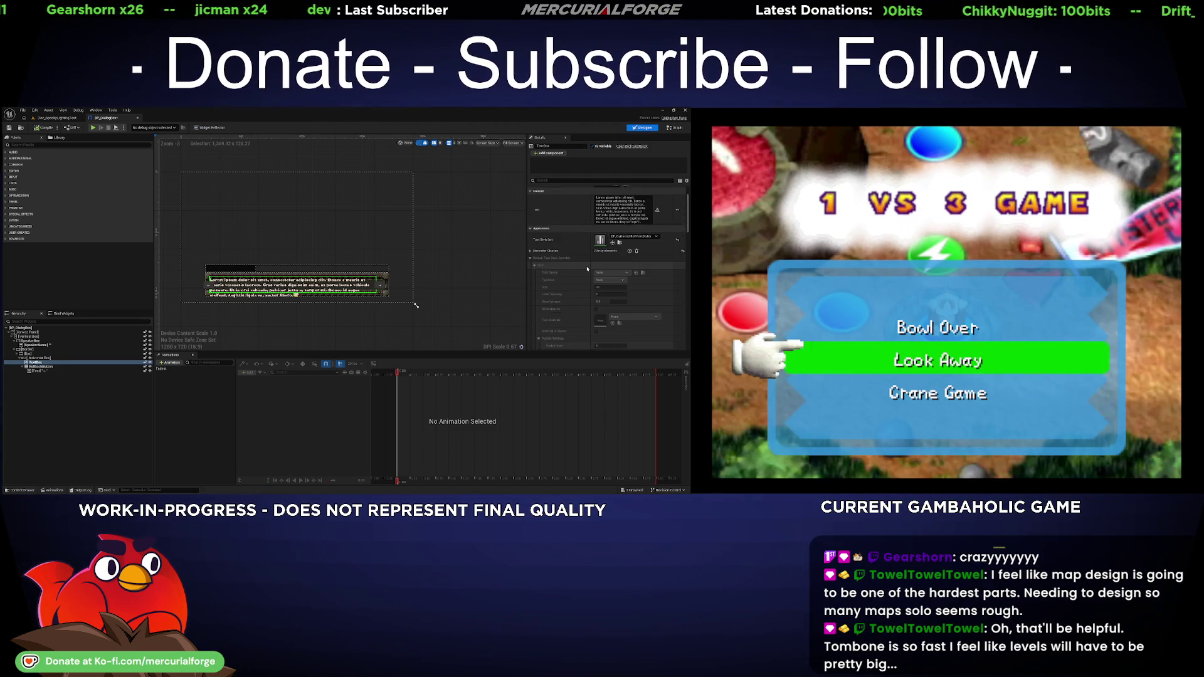
{"action": "left_click", "coordinate": [530, 216]}
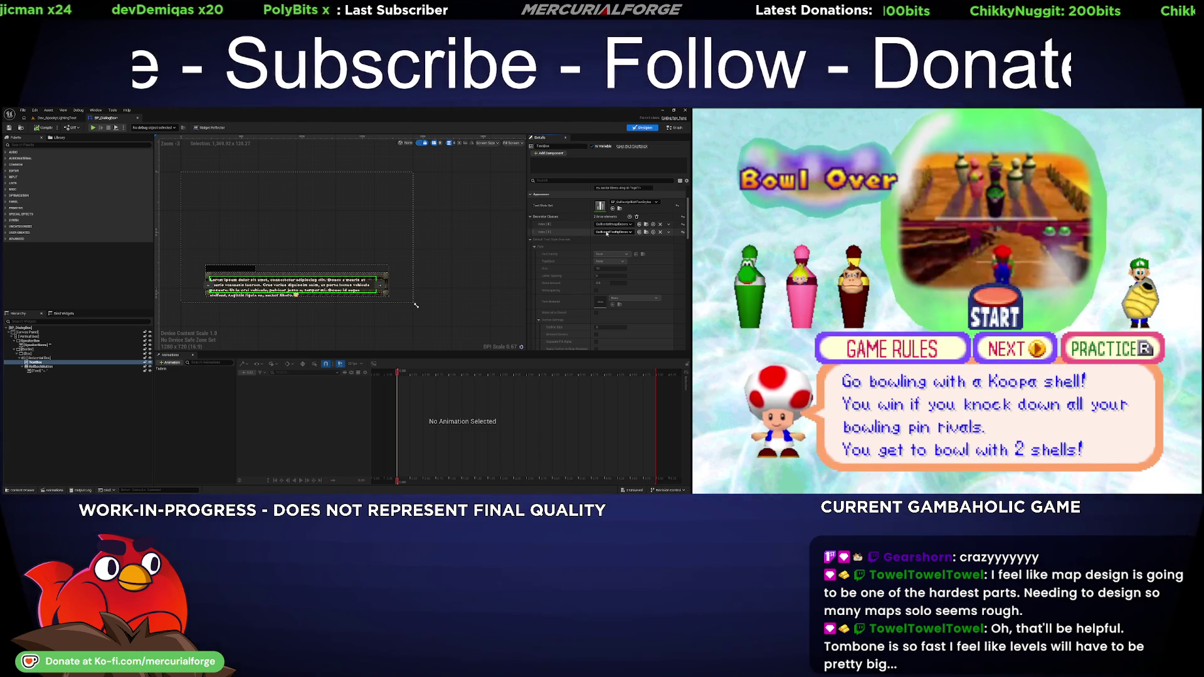
{"action": "left_click", "coordinate": [647, 233]}
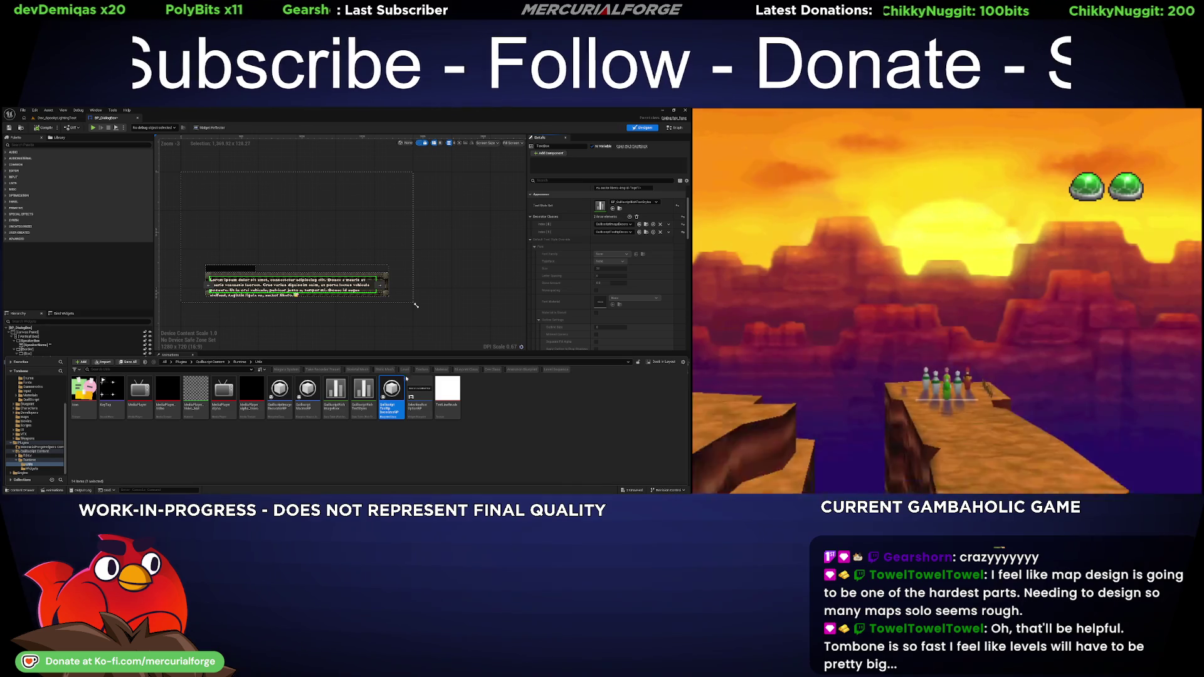
- Review the decorator's class defaults, including Tooltip Tags and Text Style, then close it
{"action": "double_click", "coordinate": [392, 388]}
{"action": "left_click", "coordinate": [6, 163]}
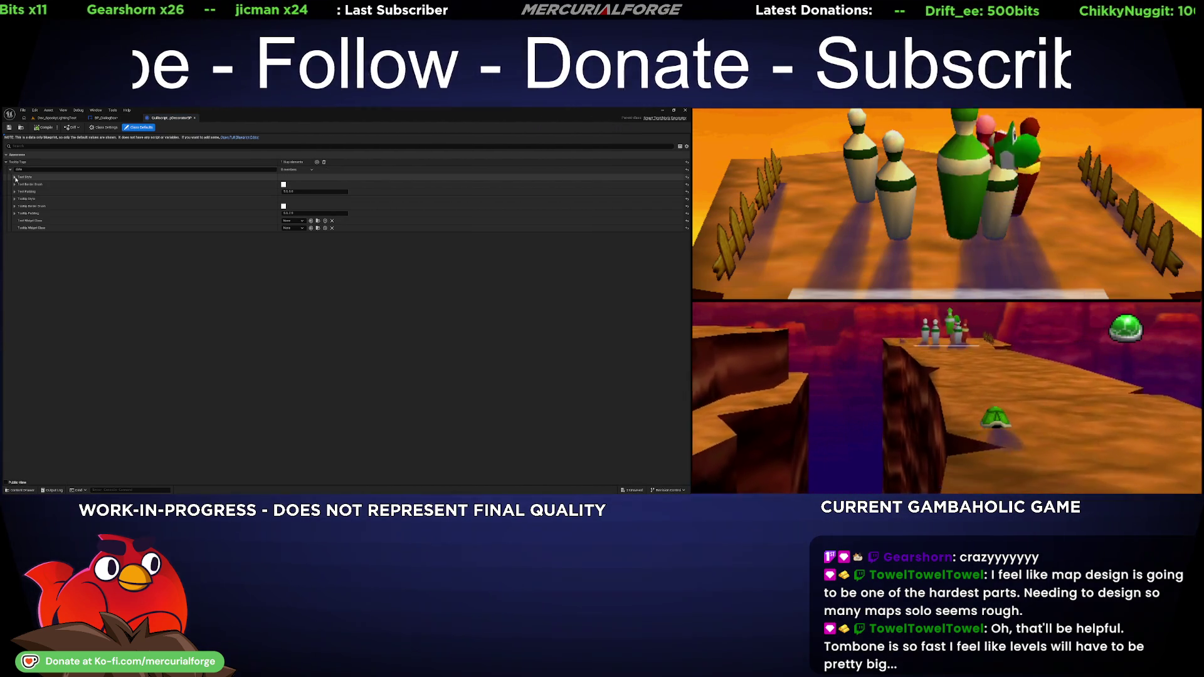
{"action": "left_click", "coordinate": [15, 177]}
{"action": "left_click", "coordinate": [15, 177]}
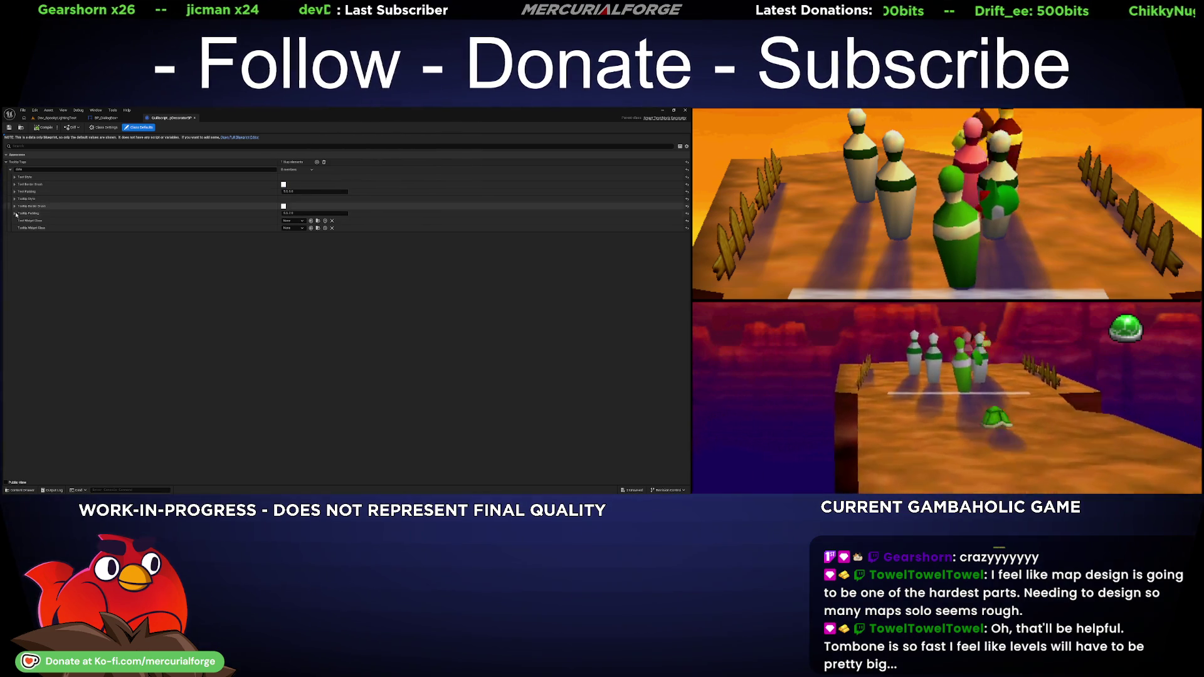
{"action": "left_click", "coordinate": [194, 118]}
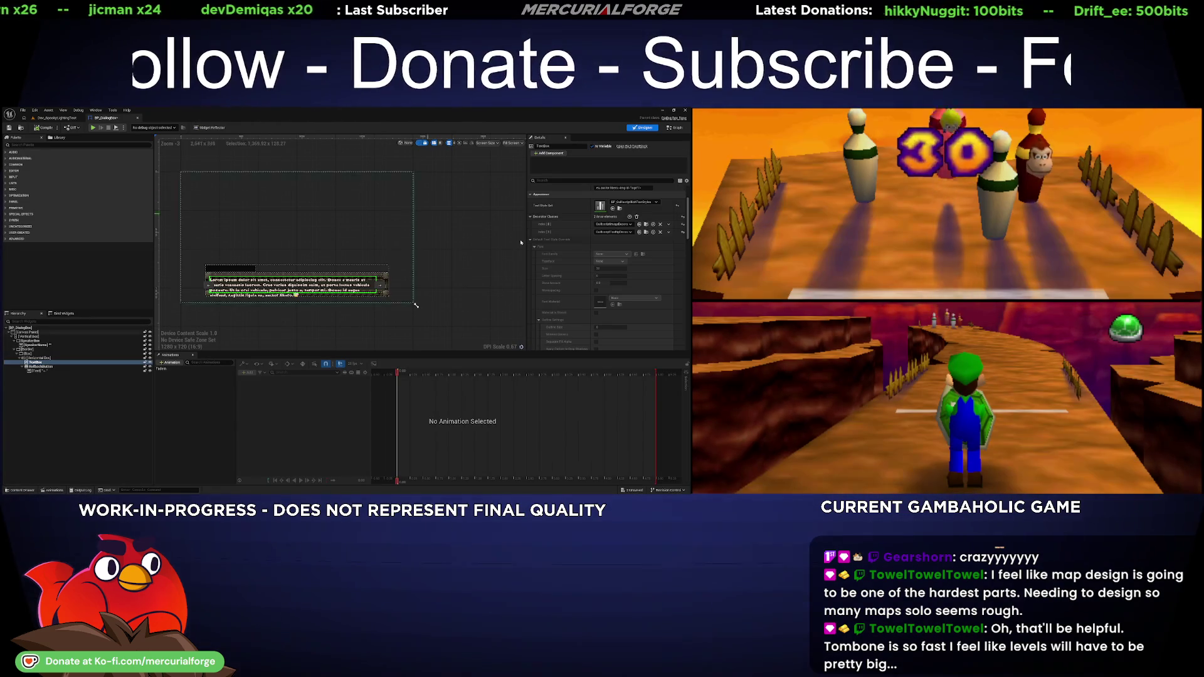
- Open the image decorator's class defaults from Utils, then its image row data table
{"action": "left_click", "coordinate": [640, 224]}
{"action": "double_click", "coordinate": [284, 392]}
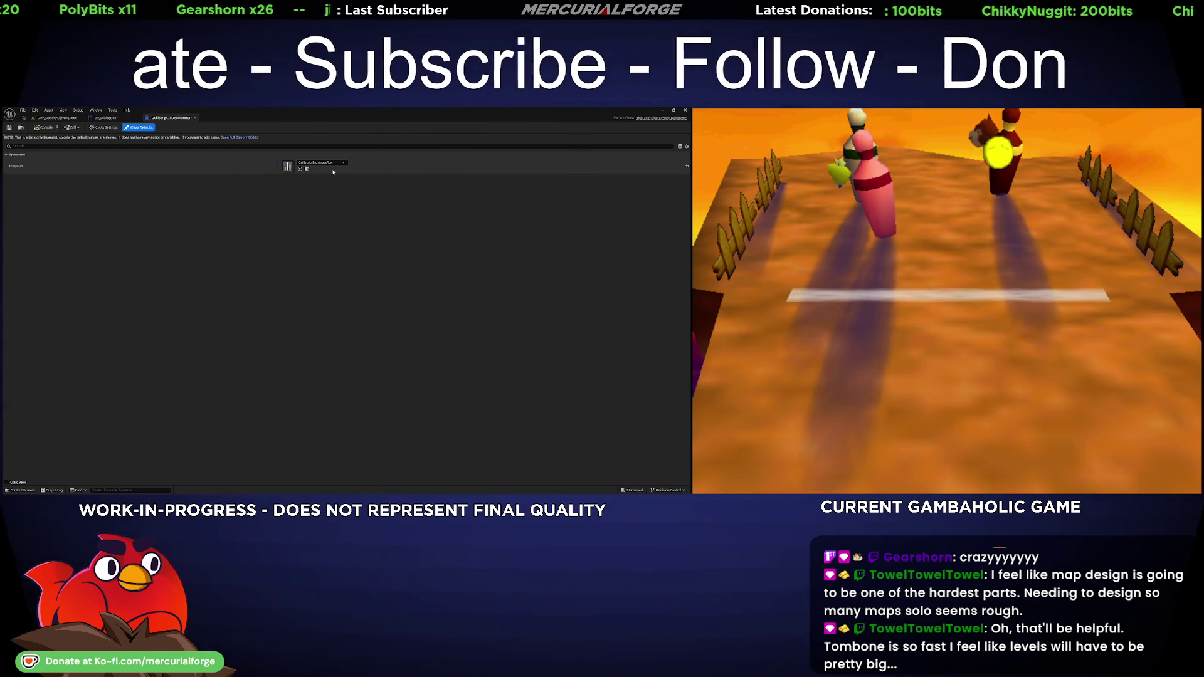
{"action": "left_click", "coordinate": [307, 169]}
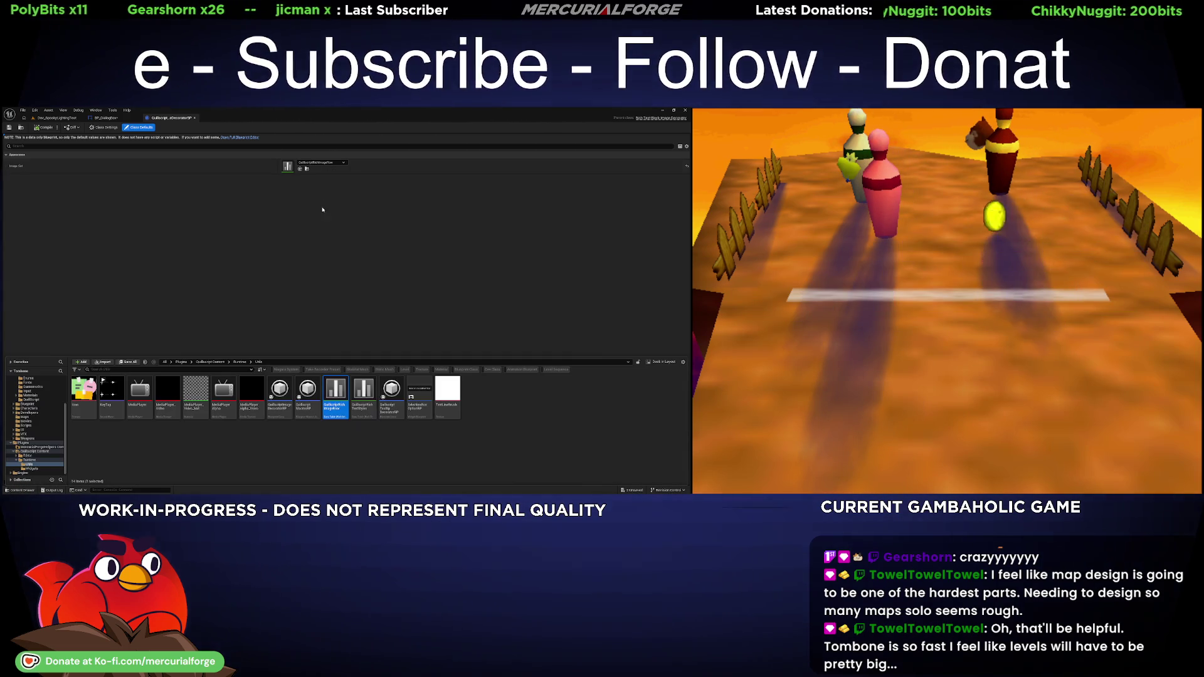
{"action": "double_click", "coordinate": [336, 392]}
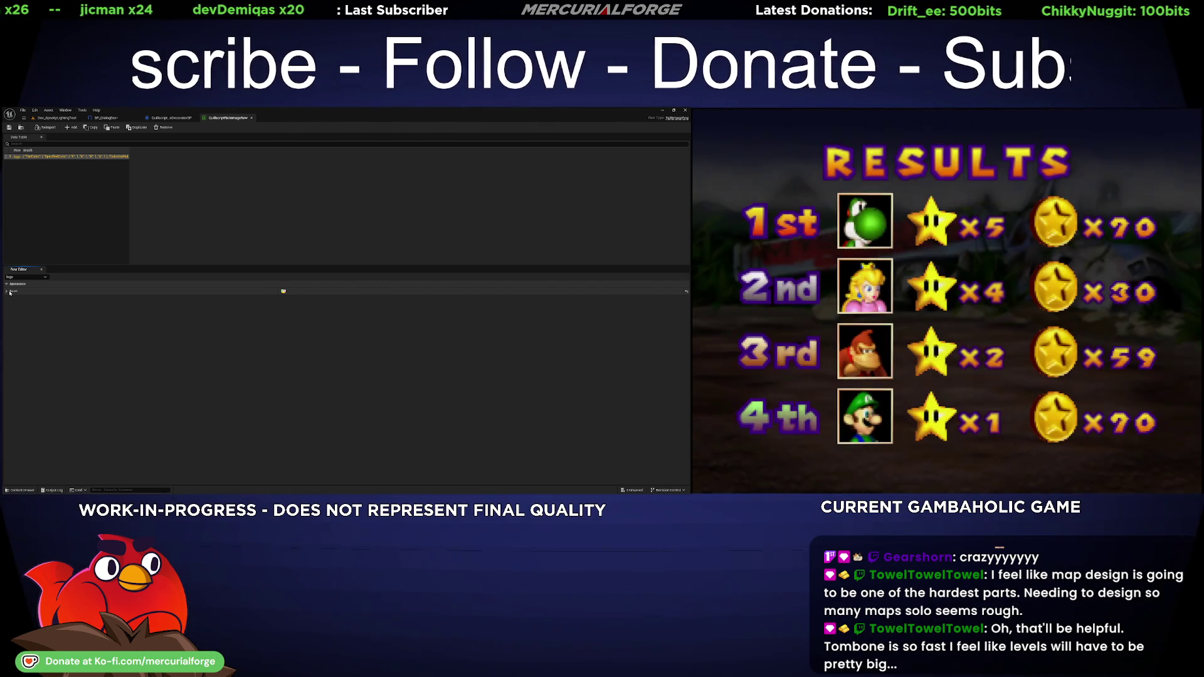
- Check the image row's Brush settings, then return to the Dev_SpookyLightingTest level
{"action": "left_click", "coordinate": [7, 292]}
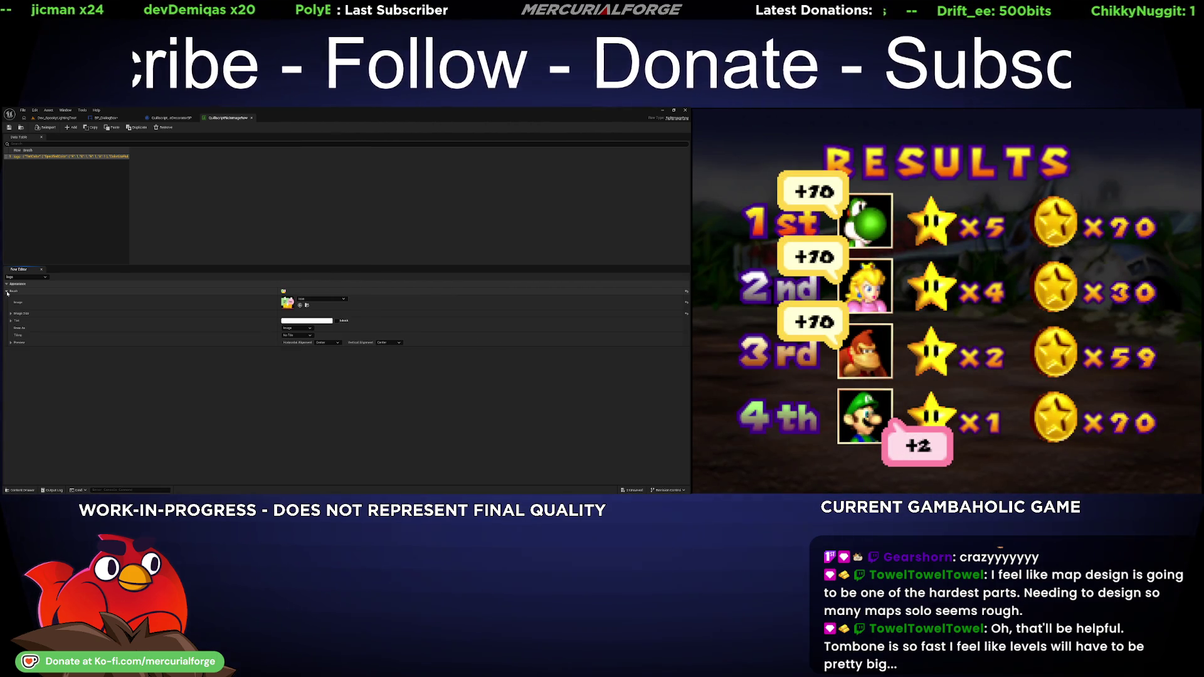
{"action": "left_click", "coordinate": [7, 292]}
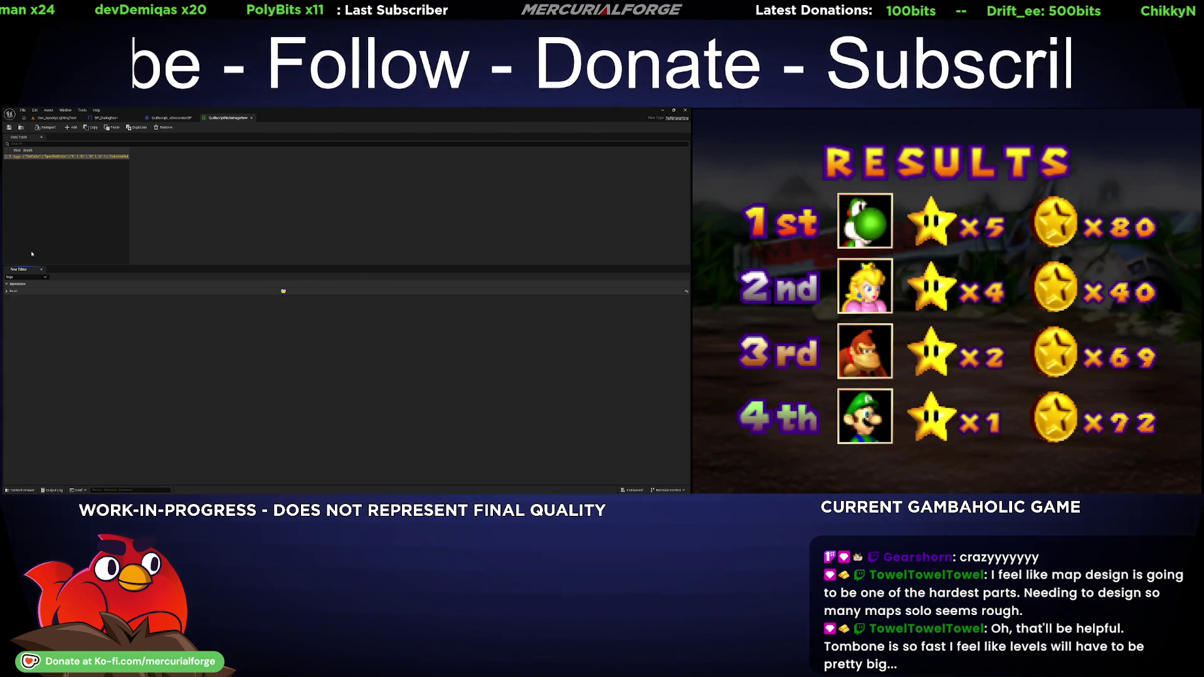
{"action": "left_click", "coordinate": [63, 118]}
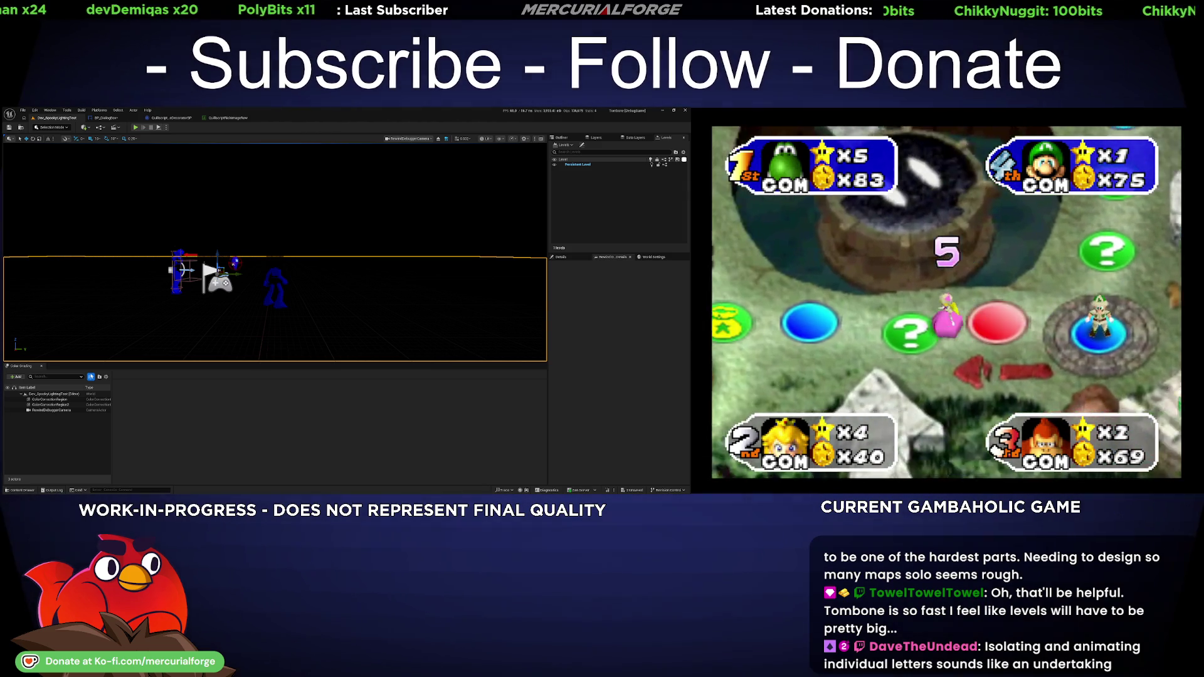
{"action": "key", "text": "alt+p"}
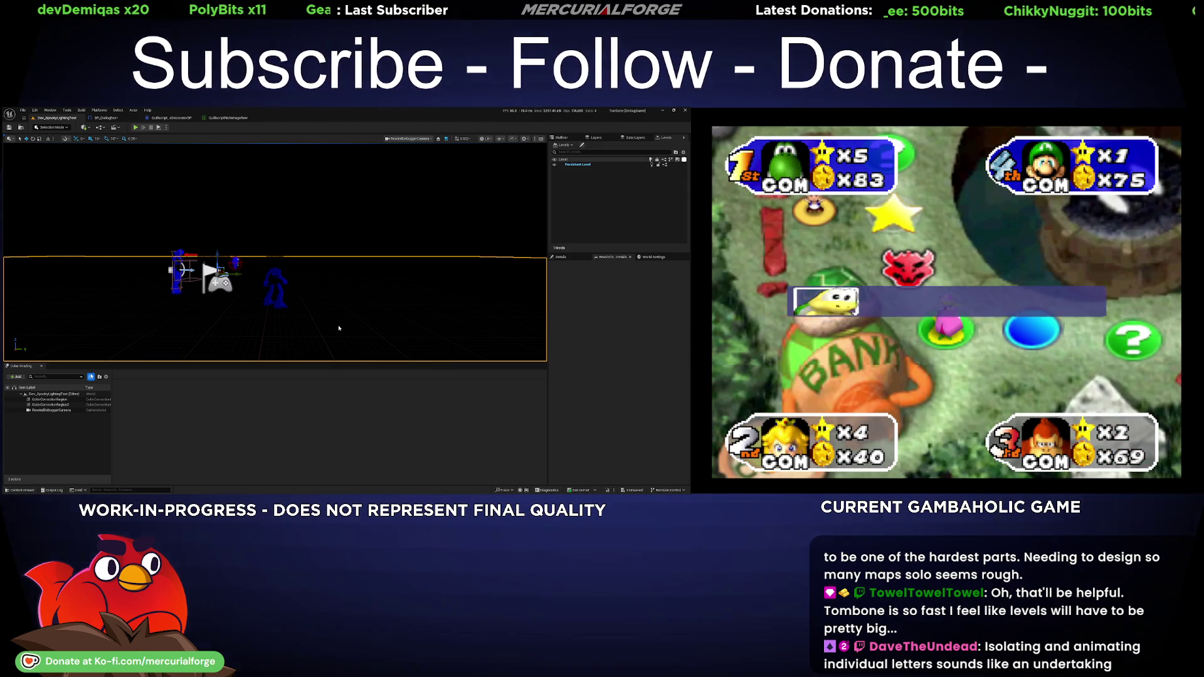
{"action": "key", "text": "a"}
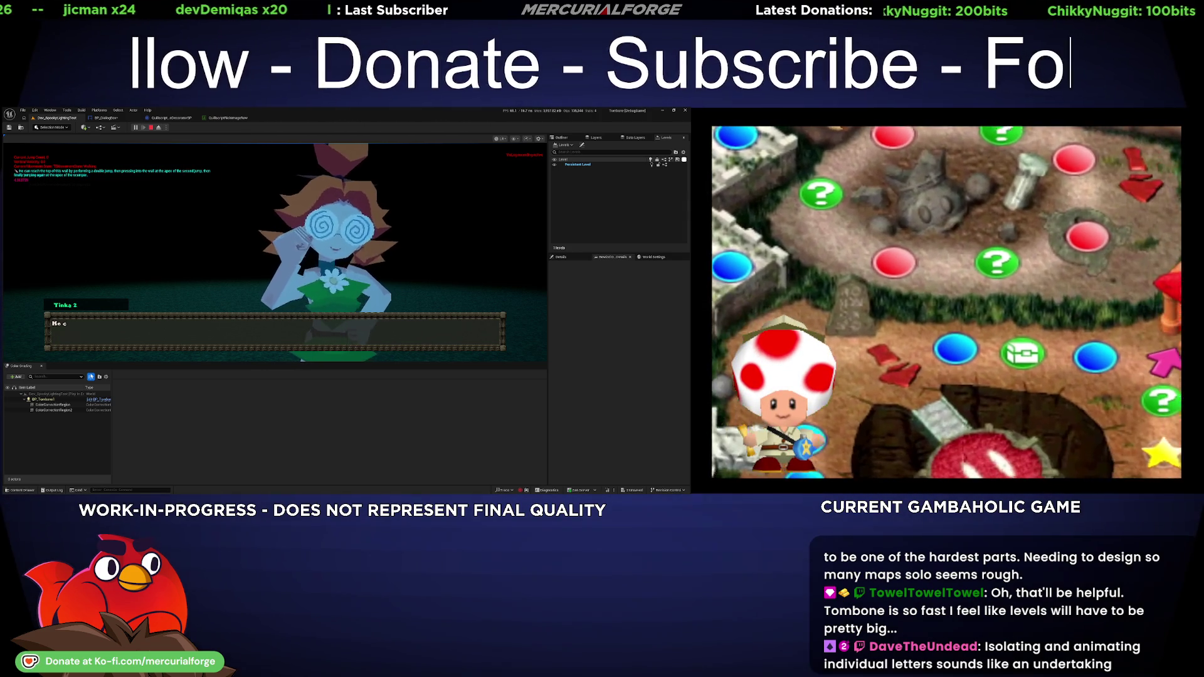
{"action": "key", "text": "Escape"}
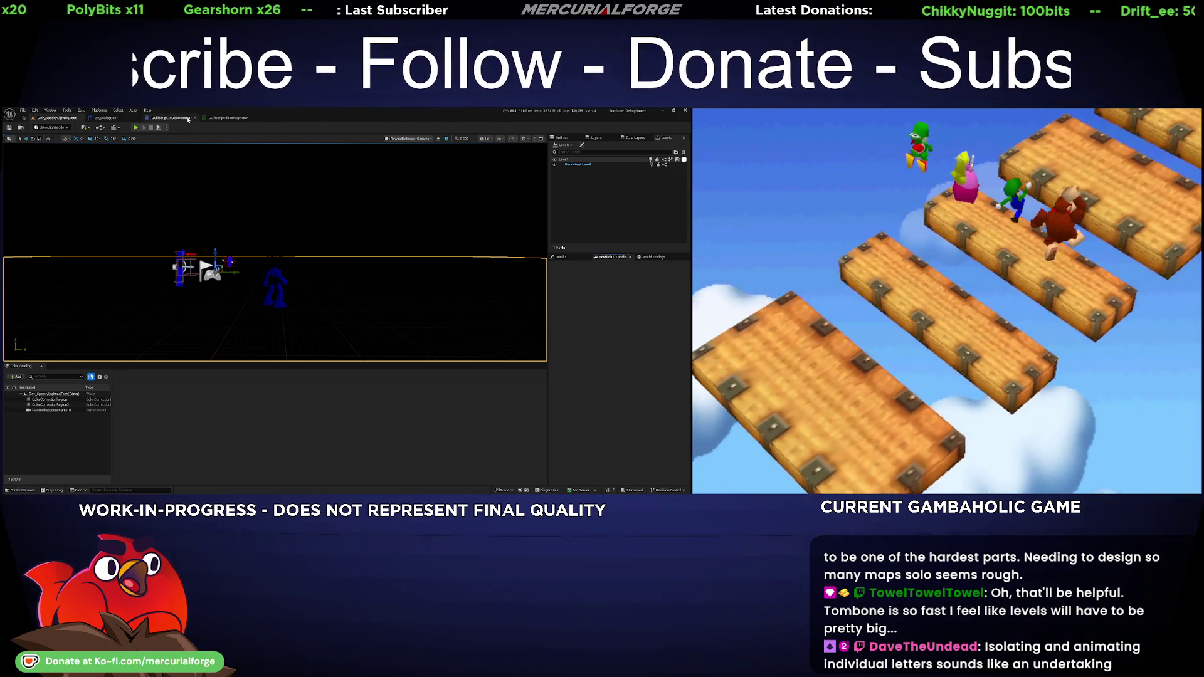
- Close the rich image row data table and extra script, then add a third Decorator Classes entry
{"action": "left_click", "coordinate": [221, 119]}
{"action": "middle_click", "coordinate": [221, 118]}
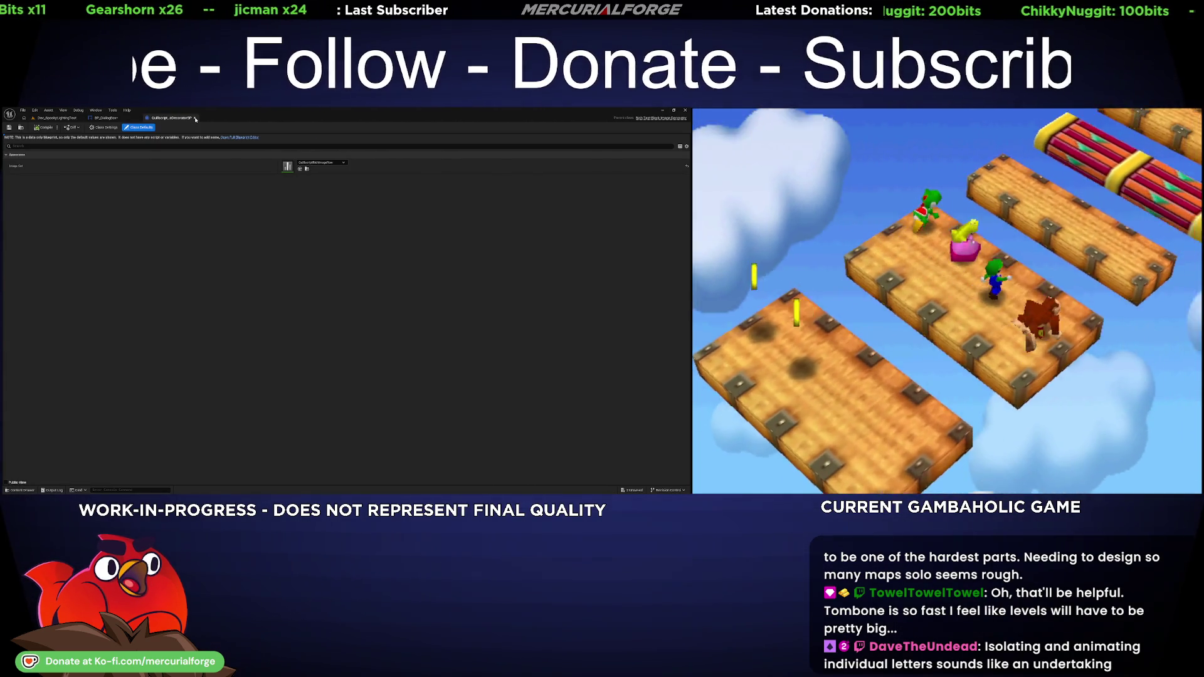
{"action": "middle_click", "coordinate": [171, 118]}
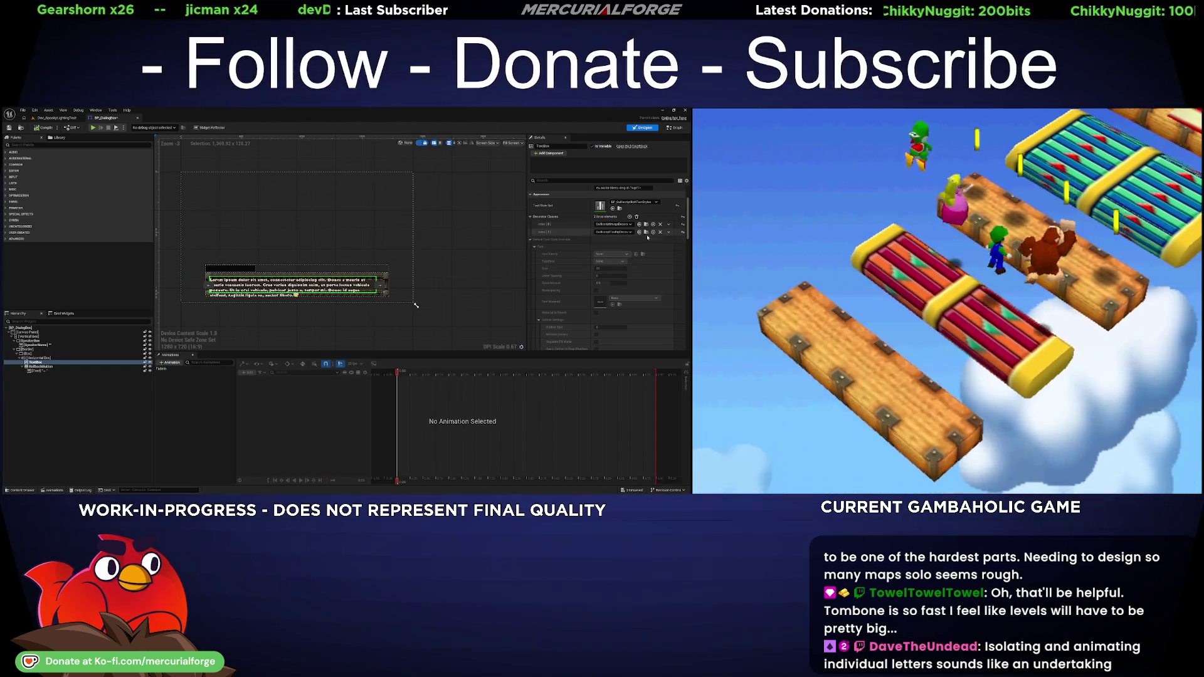
{"action": "left_click", "coordinate": [630, 217]}
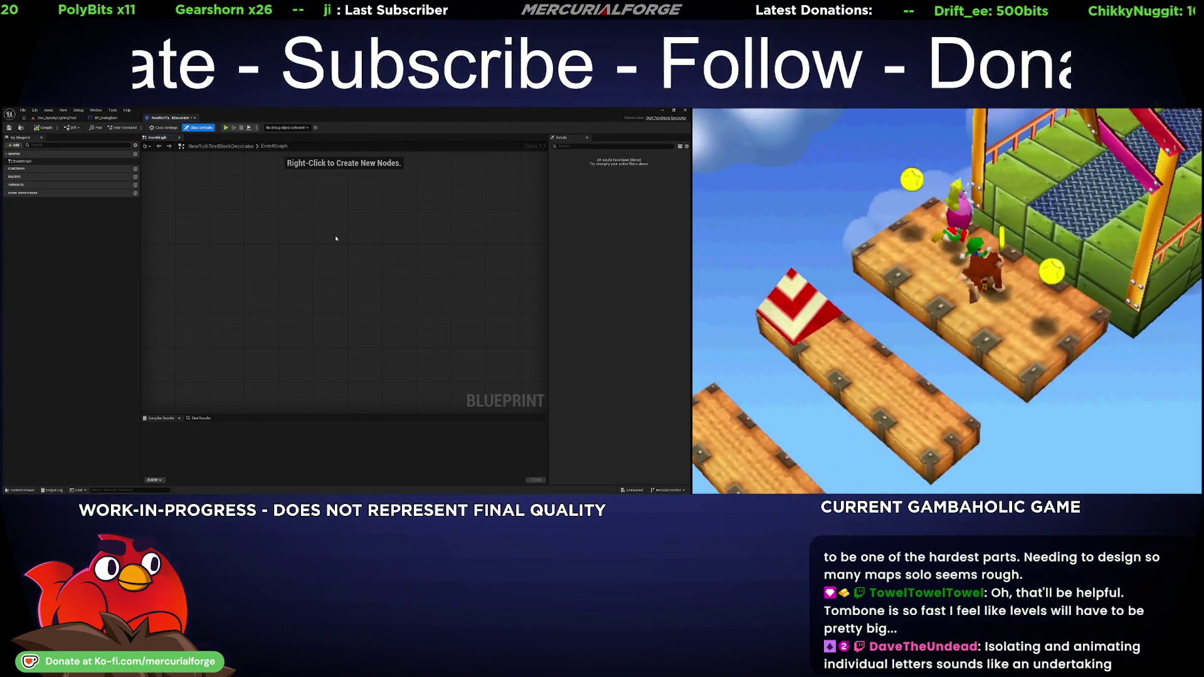
- Look over the new decorator blueprint's Class Settings, then close it to return to BP_DialogBox
{"action": "left_click", "coordinate": [162, 127]}
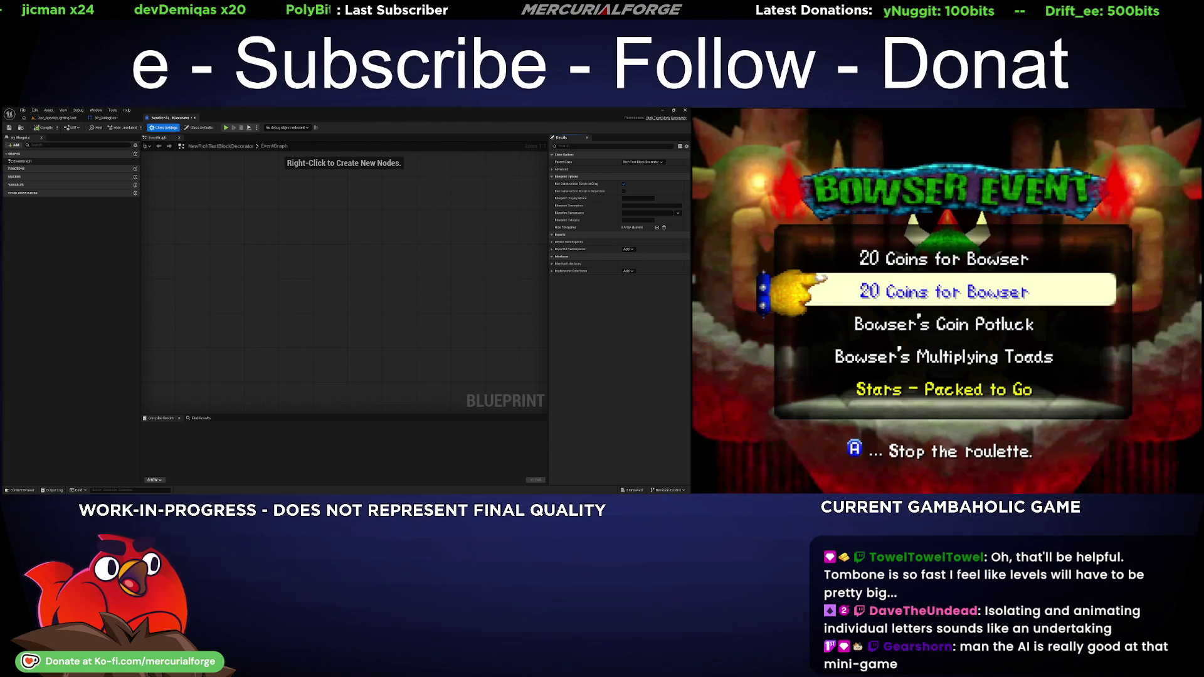
{"action": "left_click", "coordinate": [195, 118]}
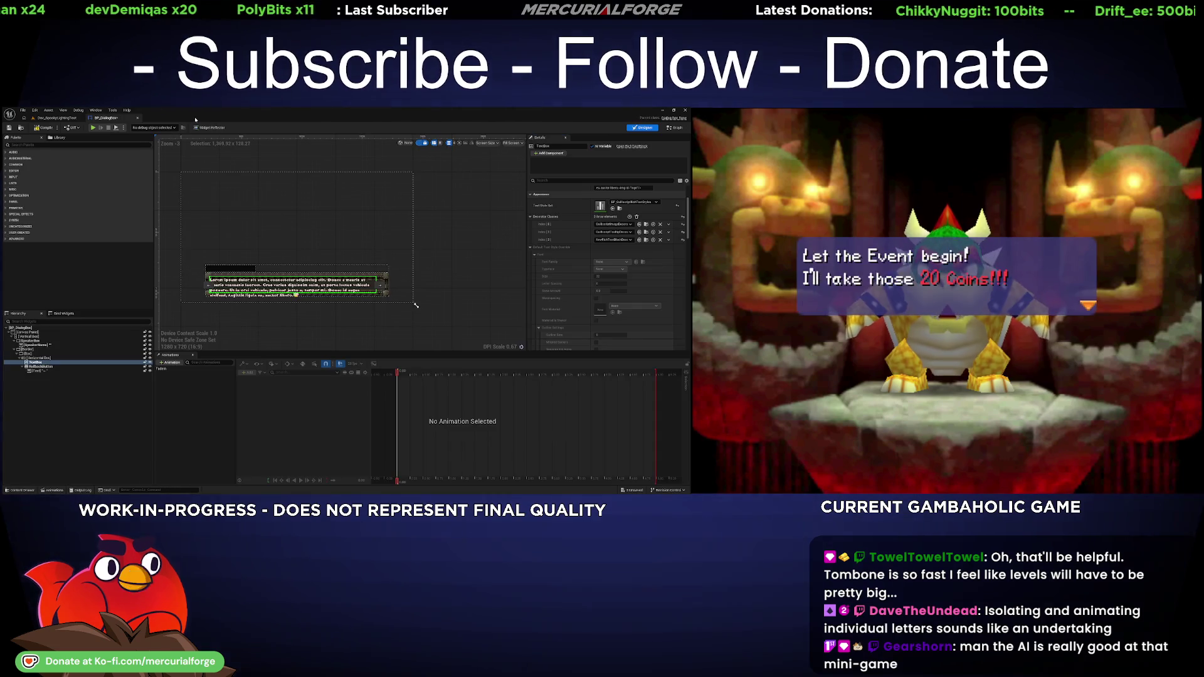
- Browse the Blueprint and Blueprints folders in the Content Drawer and start renaming the Blueprint folder
{"action": "key", "text": "ctrl+space"}
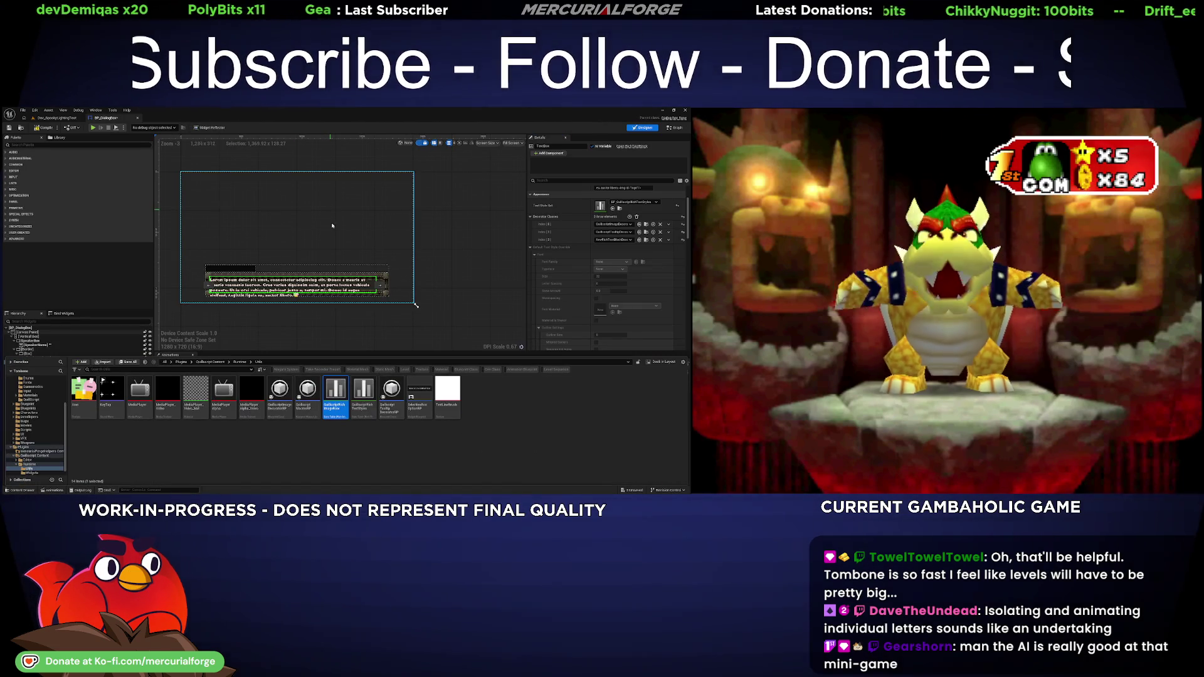
{"action": "scroll", "coordinate": [25, 445], "scroll_direction": "up", "scroll_amount": 5}
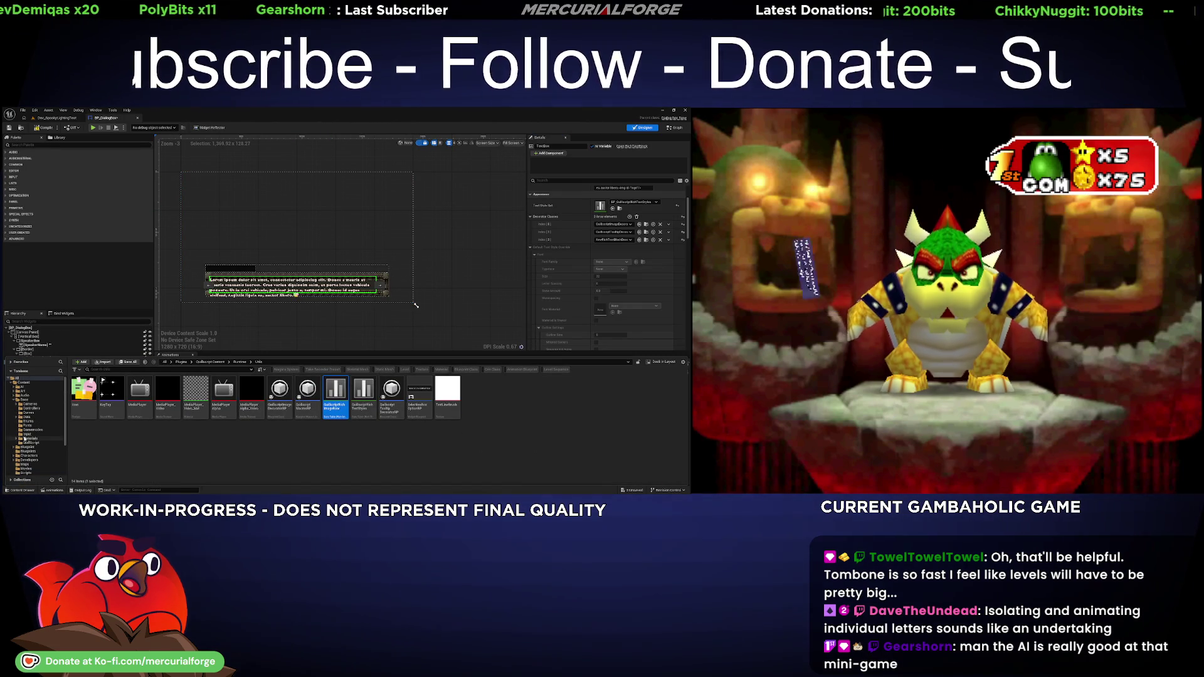
{"action": "left_click", "coordinate": [25, 447]}
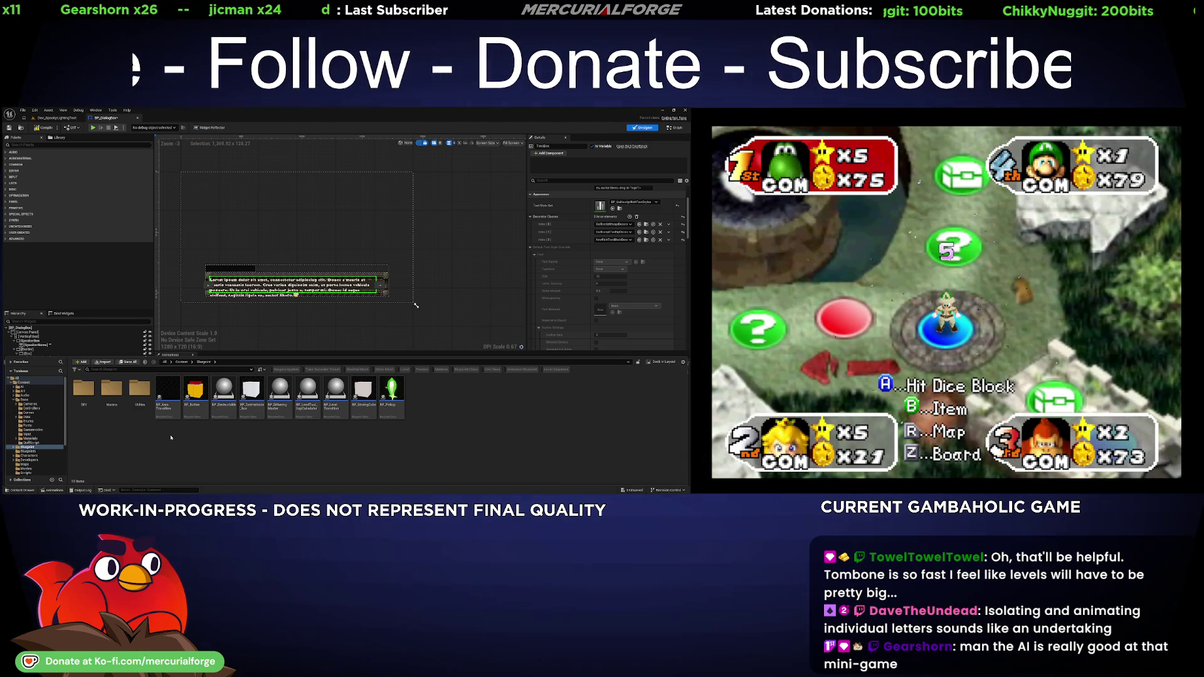
{"action": "left_click", "coordinate": [36, 452]}
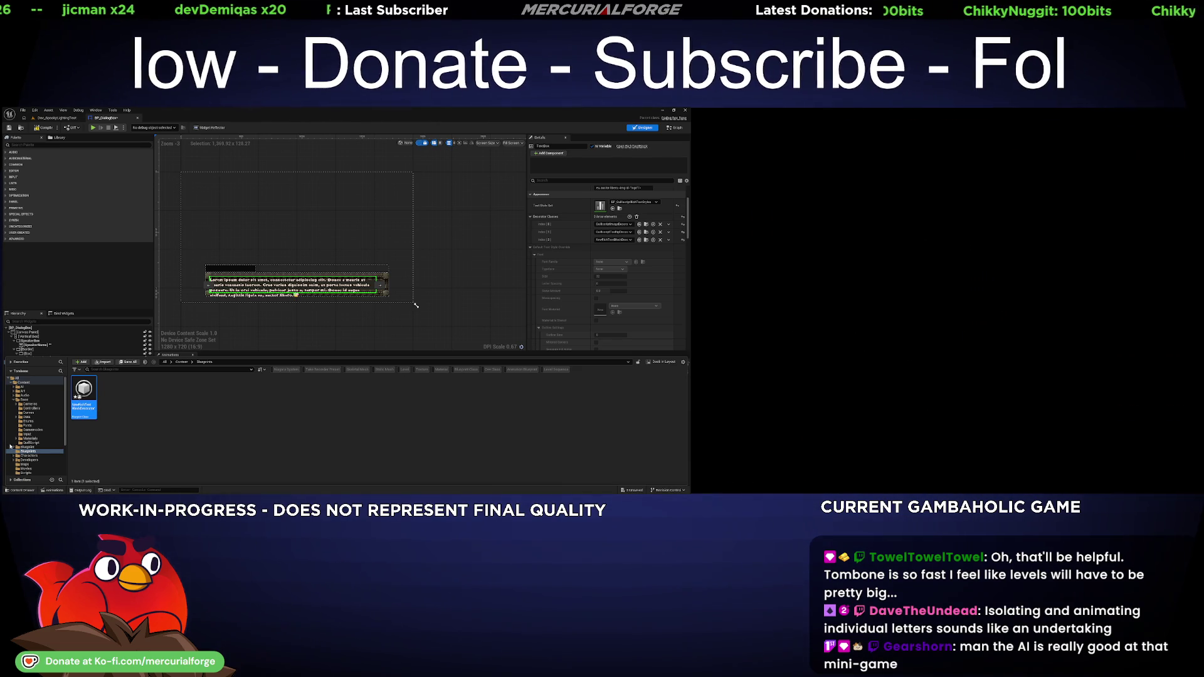
{"action": "key", "text": "ctrl+space"}
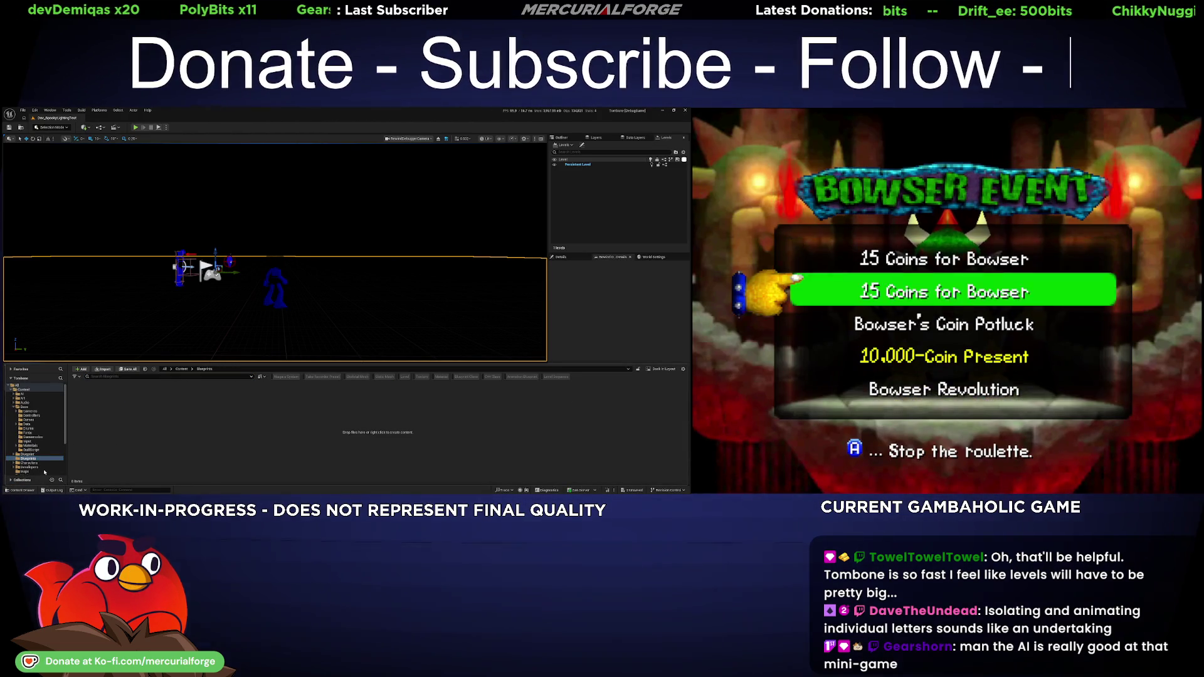
{"action": "left_click", "coordinate": [29, 454]}
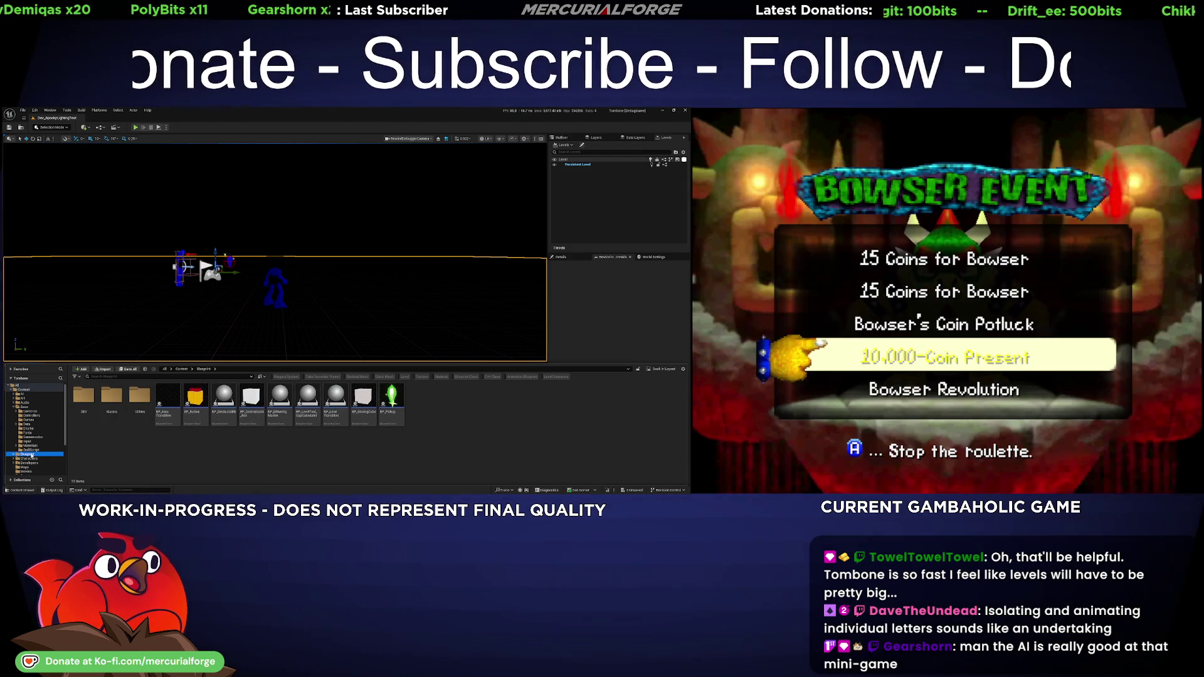
{"action": "left_click", "coordinate": [40, 454]}
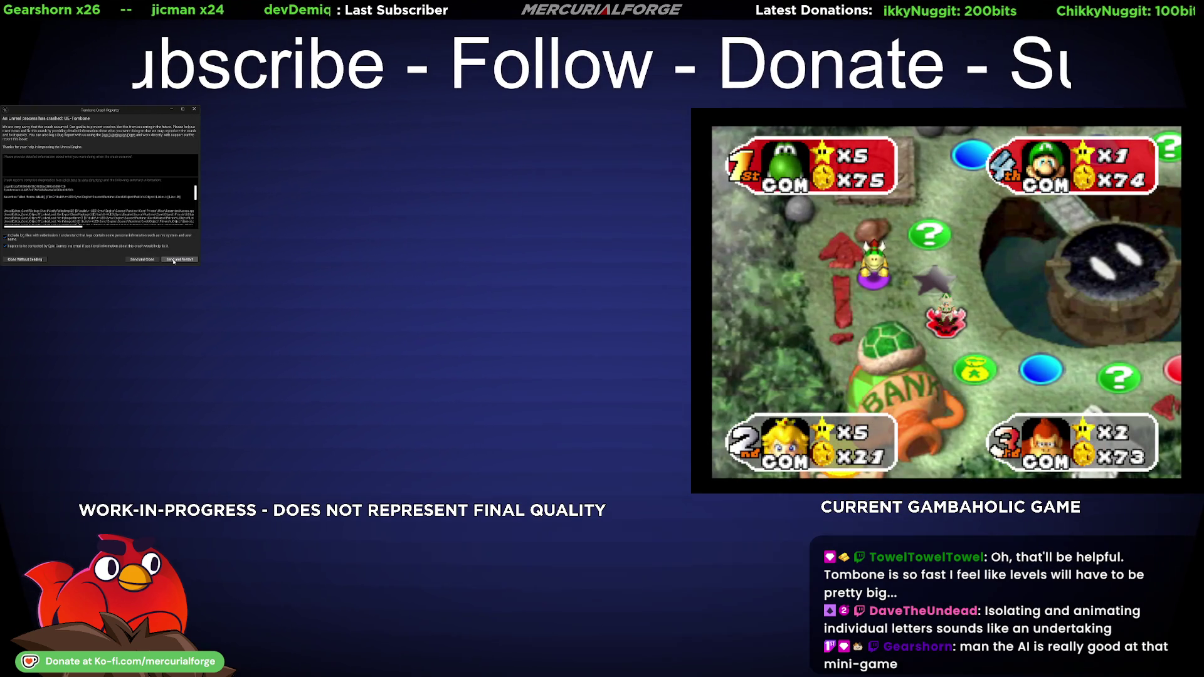
- Send the crash report and restart the editor
{"action": "left_click", "coordinate": [175, 260]}
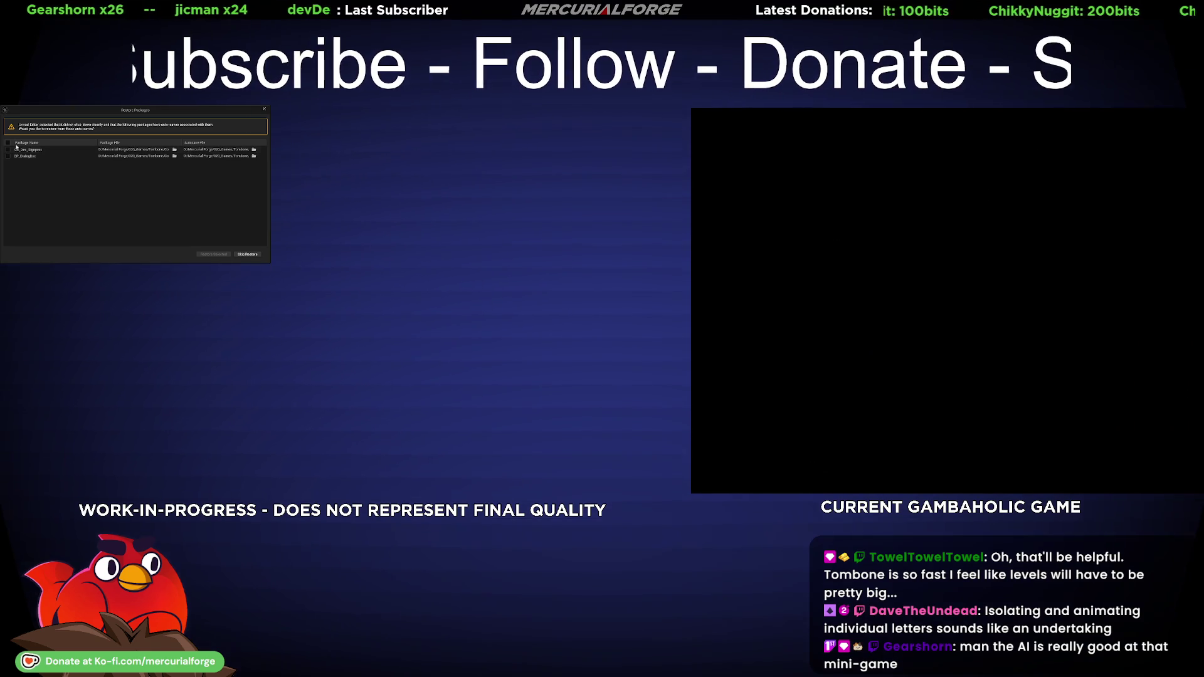
- Dismiss the Restore Packages prompt and the revision control check-out warning after the restart
{"action": "left_click", "coordinate": [213, 254]}
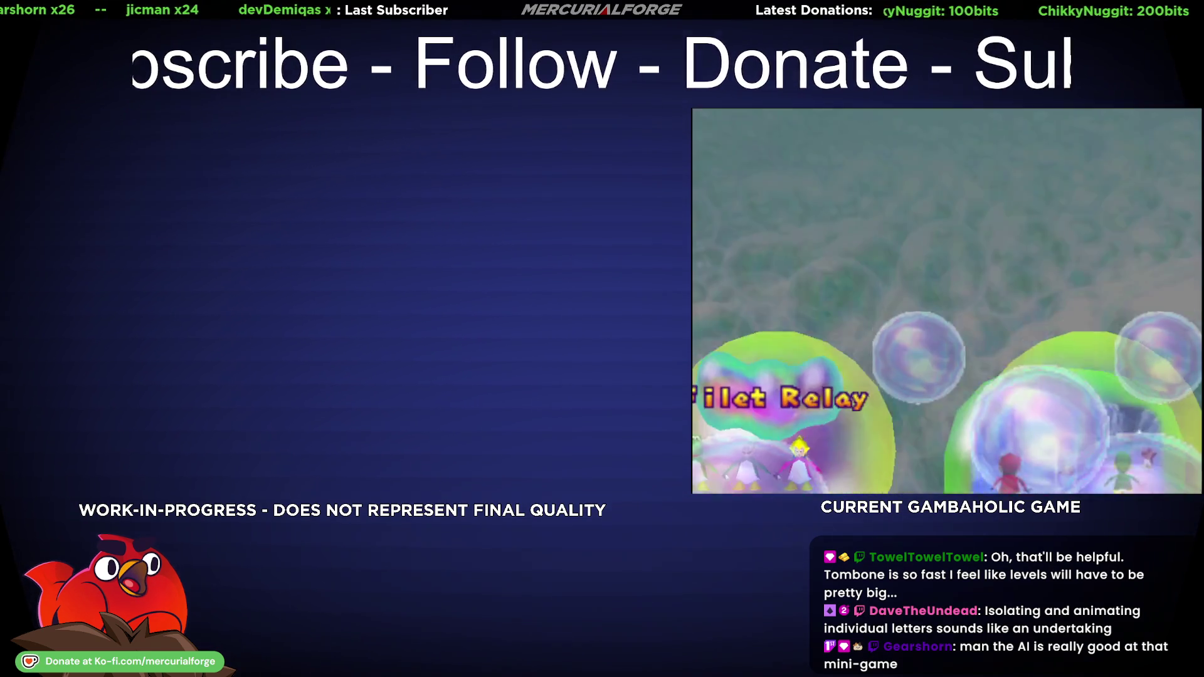
{"action": "left_click", "coordinate": [133, 143]}
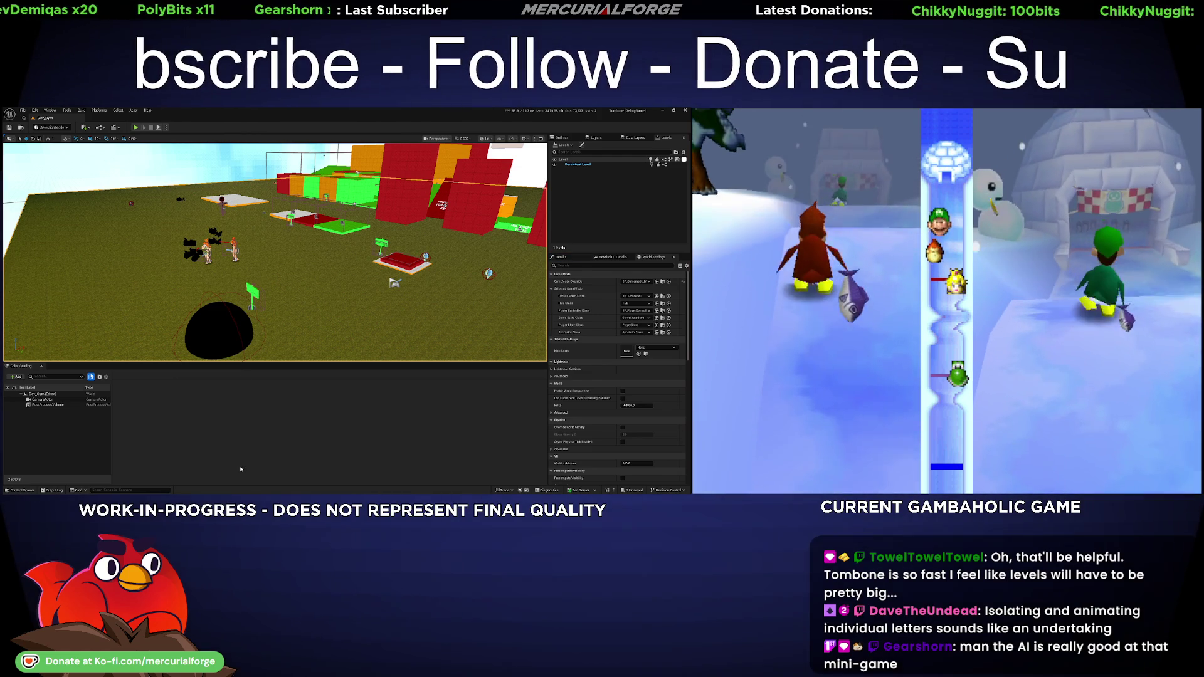
{"action": "key", "text": "ctrl+space"}
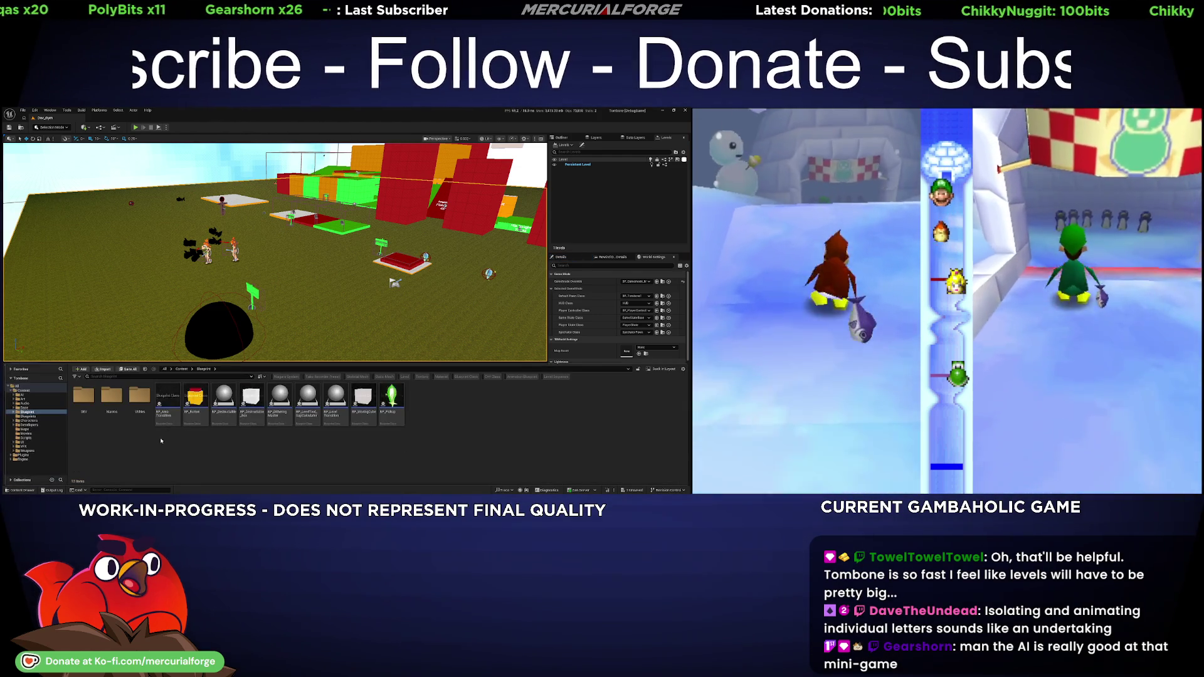
- Load the test map from Maps, play-test walking to Tinka, then start a second play session
{"action": "left_click", "coordinate": [25, 429]}
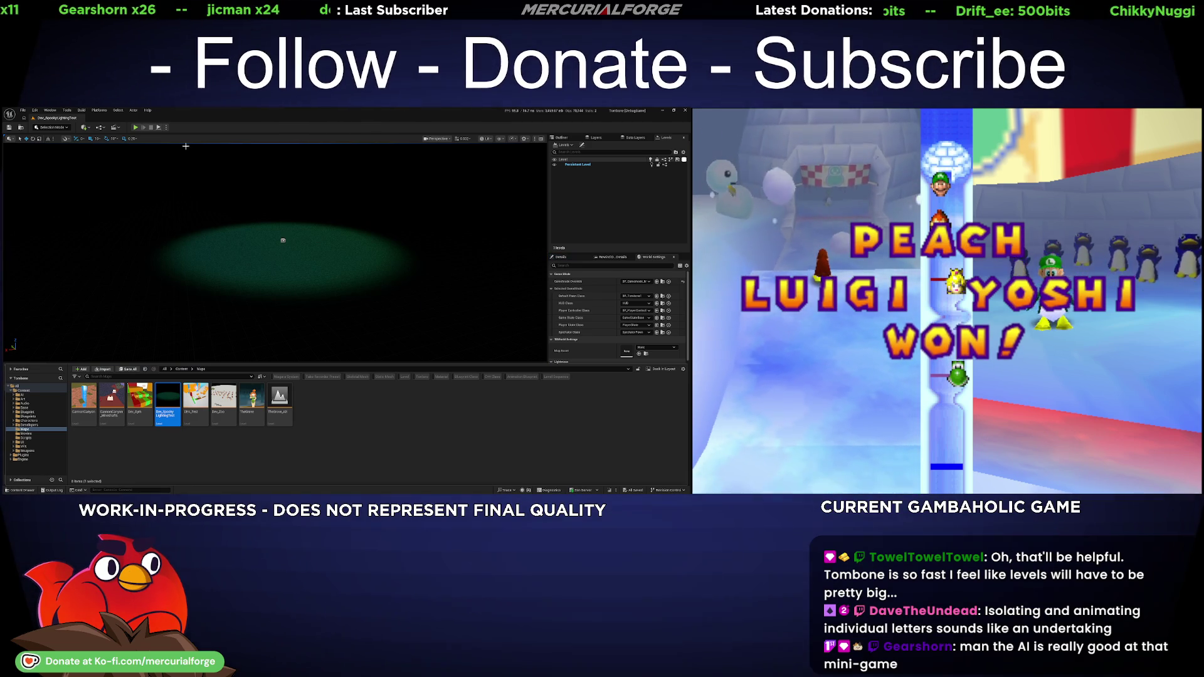
{"action": "key", "text": "alt+p"}
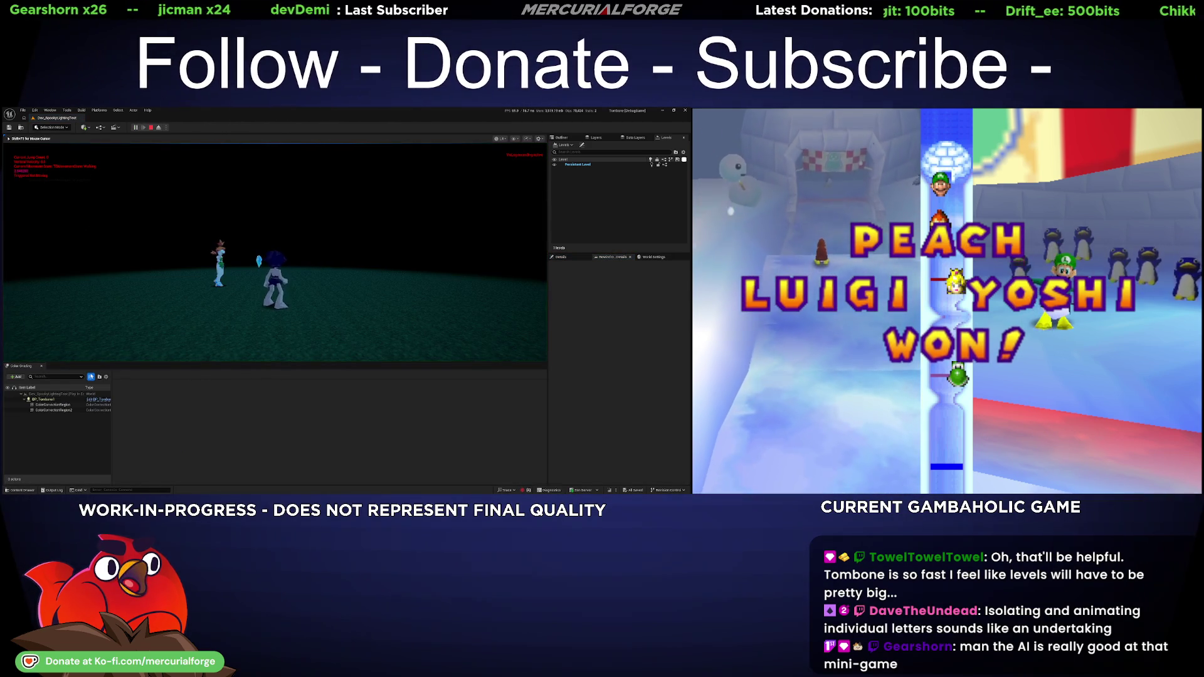
{"action": "key", "text": "w"}
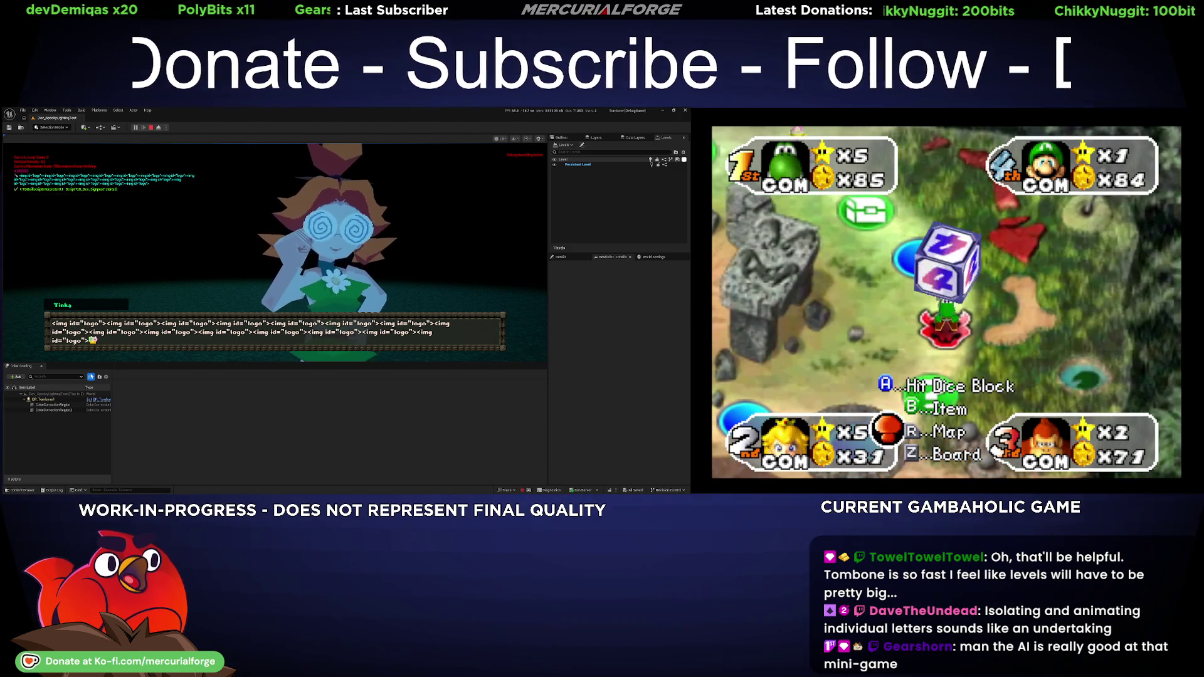
{"action": "key", "text": "Escape"}
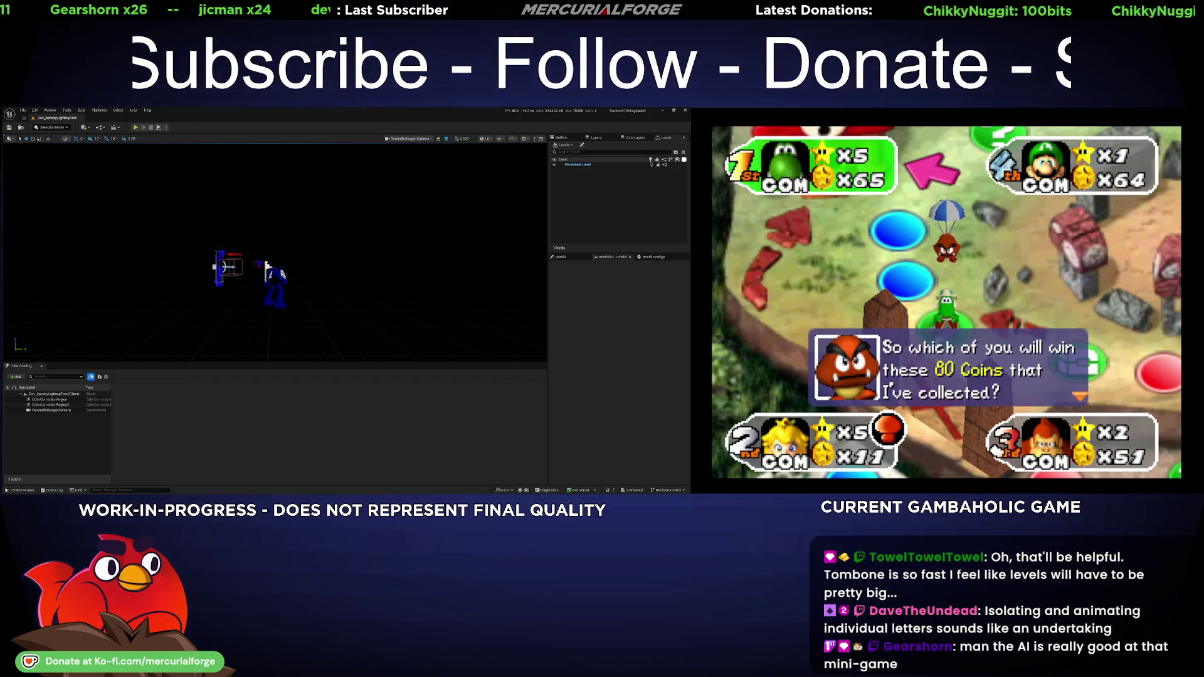
{"action": "key", "text": "alt+p"}
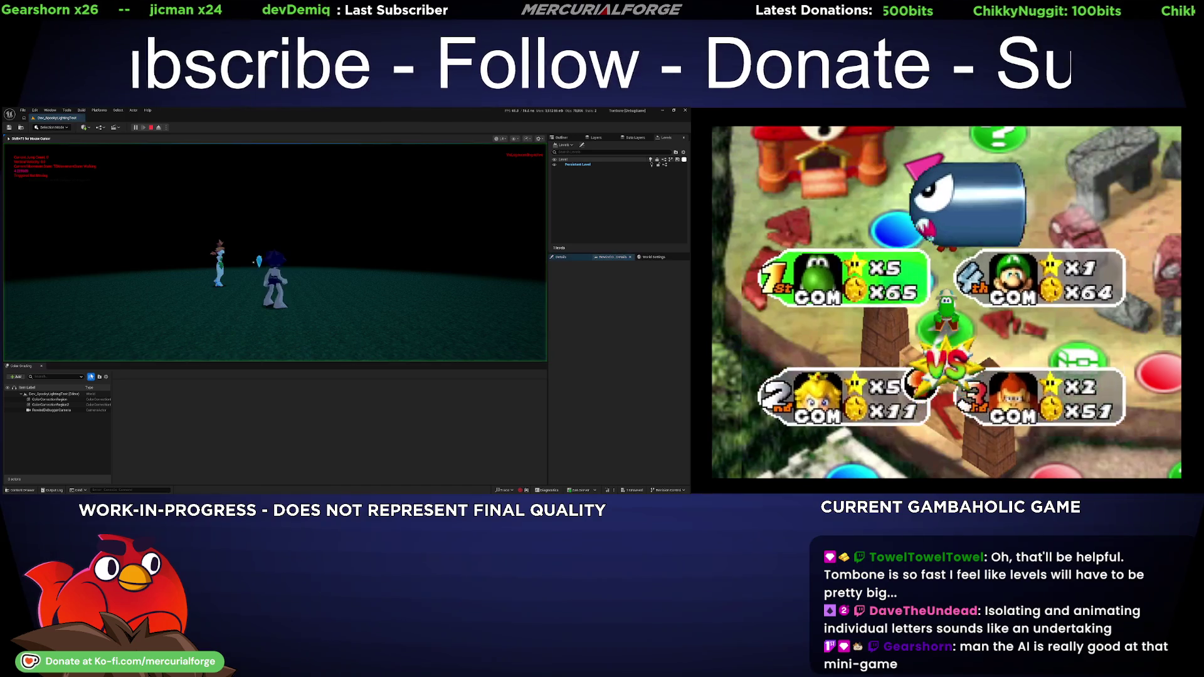
- Walk the player to Tinka to check her dialogue, then stop the play session
{"action": "key", "text": "w"}
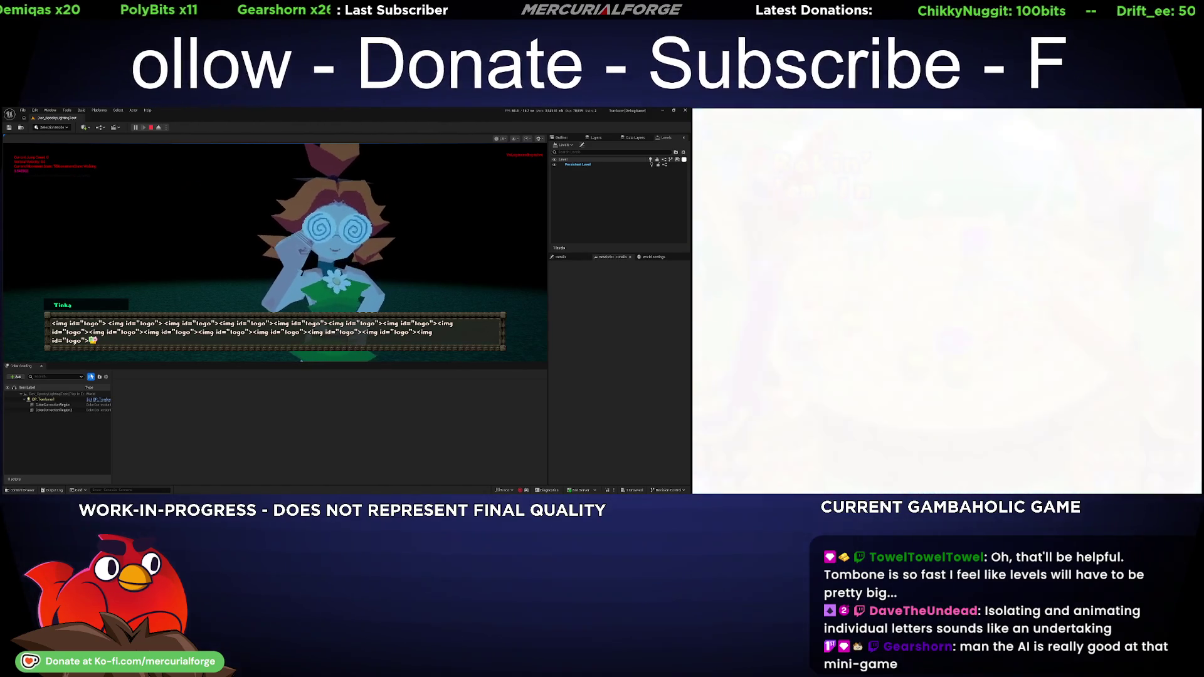
{"action": "key", "text": "Escape"}
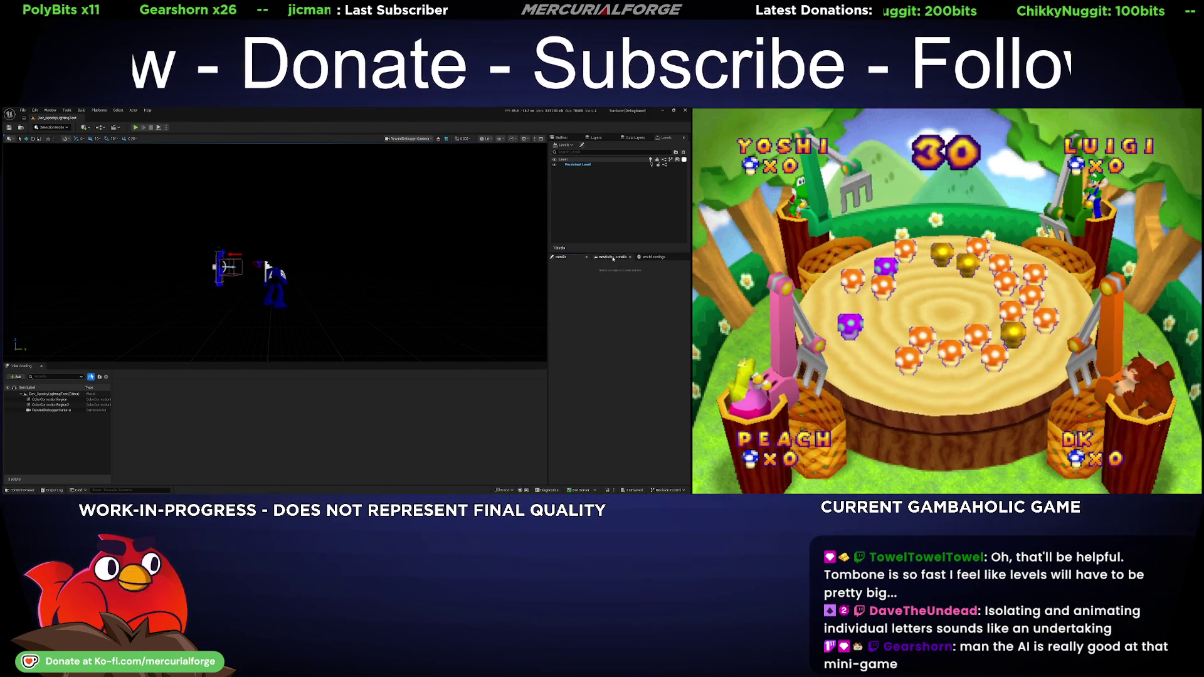
- Glance at World Settings, then browse the Movies, Blueprint and Blueprints folders in the Content Drawer
{"action": "left_click", "coordinate": [653, 257]}
{"action": "left_click", "coordinate": [566, 257]}
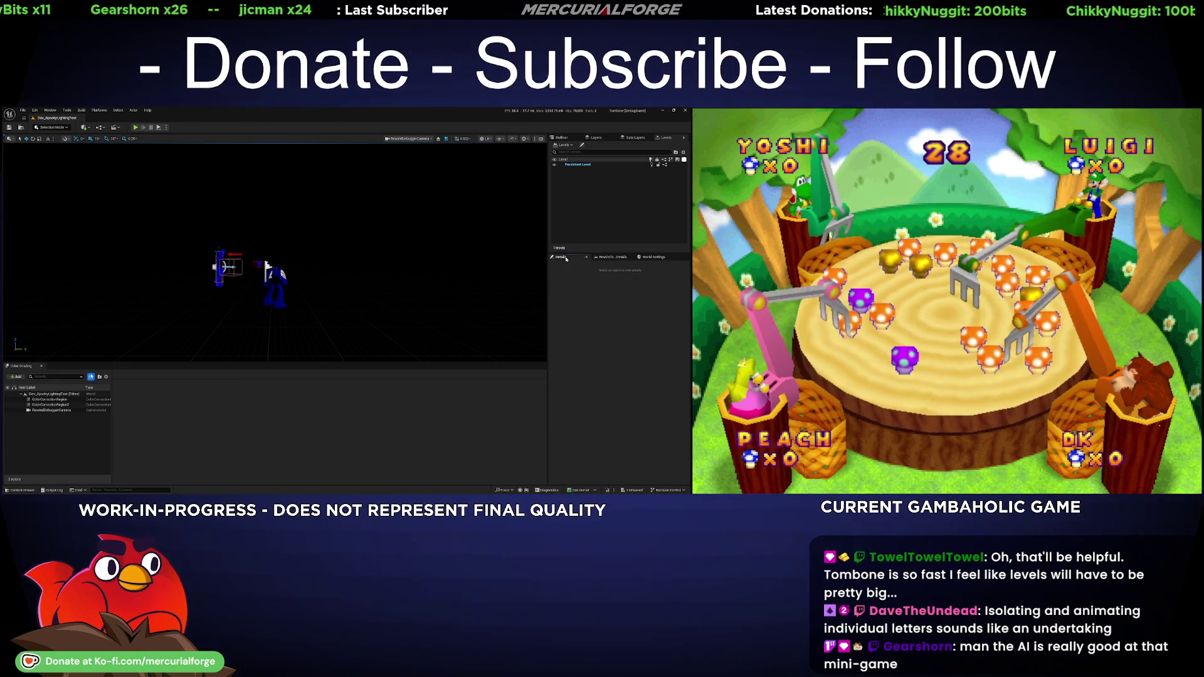
{"action": "left_click", "coordinate": [22, 490]}
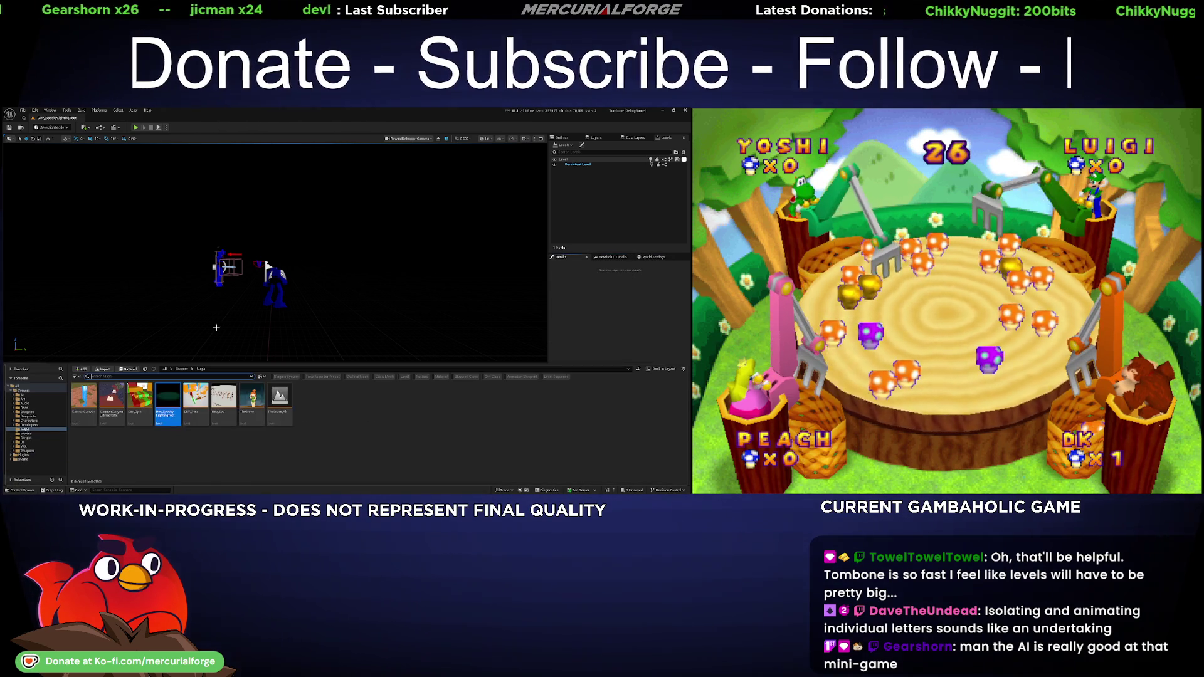
{"action": "left_click", "coordinate": [30, 434]}
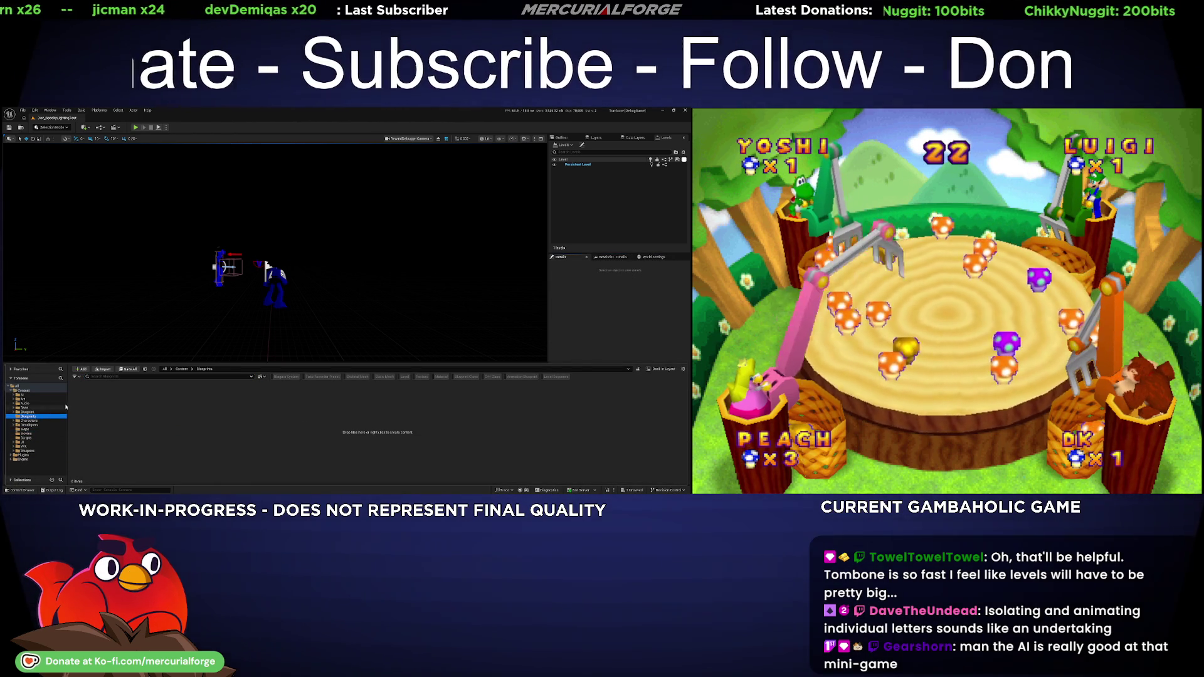
{"action": "left_click", "coordinate": [32, 412]}
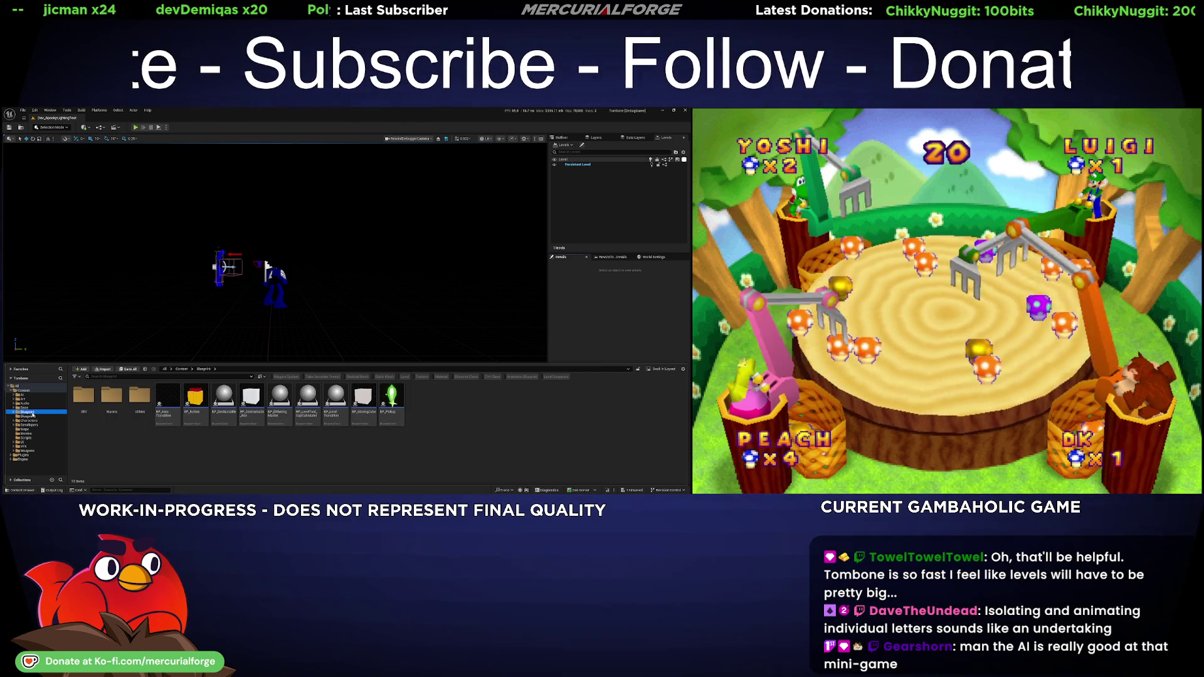
{"action": "left_click", "coordinate": [30, 417]}
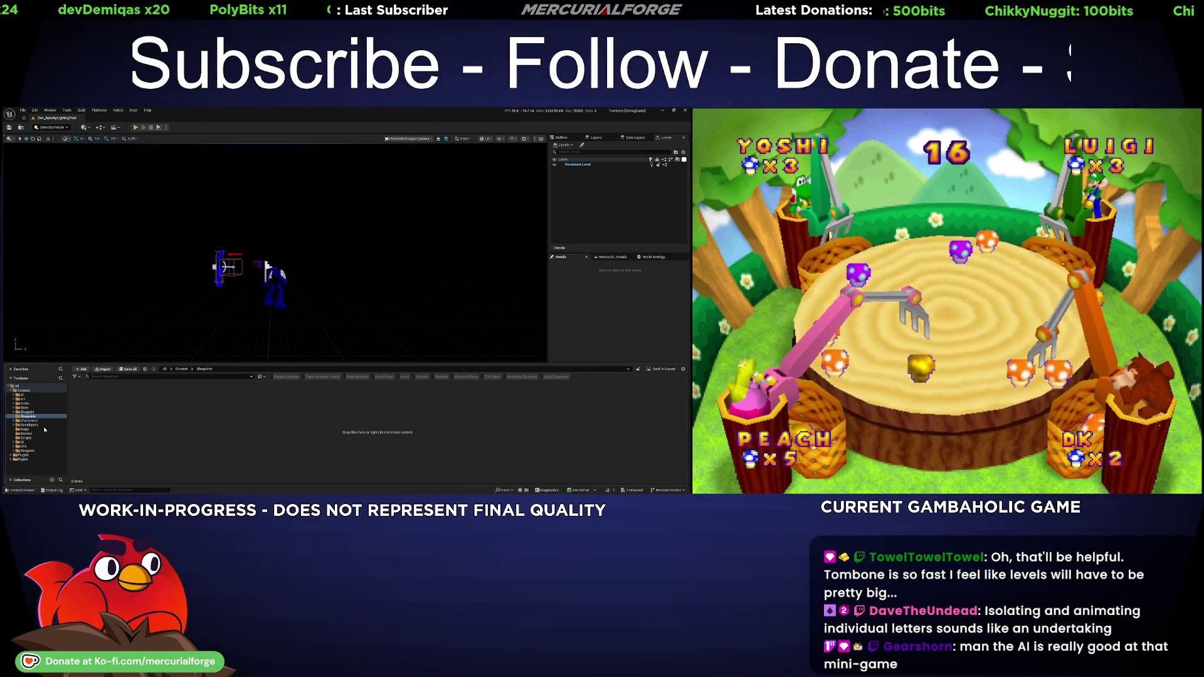
- Go back to the Content root and open the Base and QuillScript folders
{"action": "left_click", "coordinate": [32, 399]}
{"action": "left_click", "coordinate": [40, 391]}
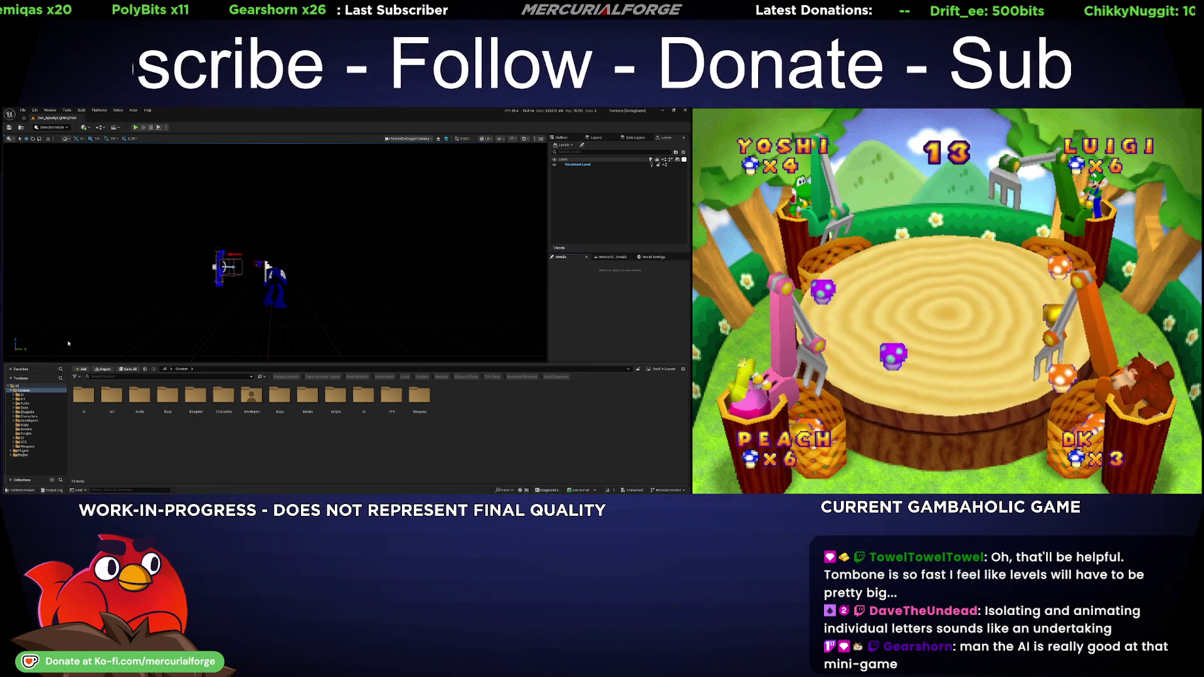
{"action": "left_click", "coordinate": [30, 408]}
{"action": "left_click", "coordinate": [28, 412]}
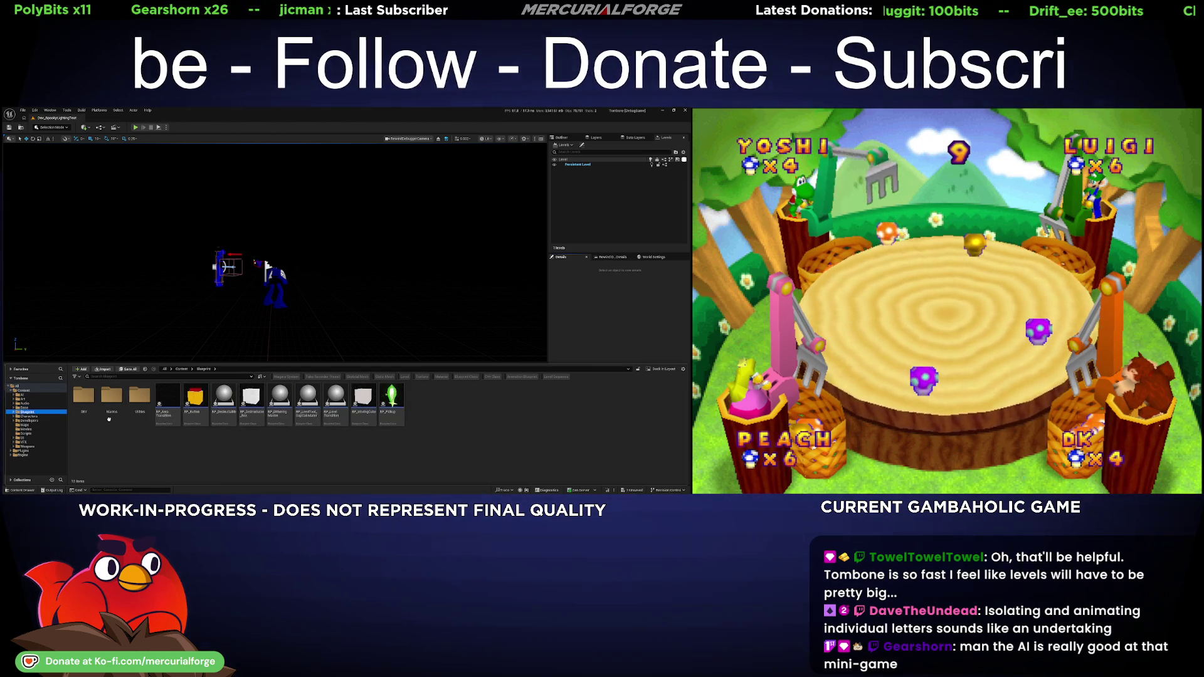
{"action": "left_click", "coordinate": [41, 408]}
{"action": "double_click", "coordinate": [337, 398]}
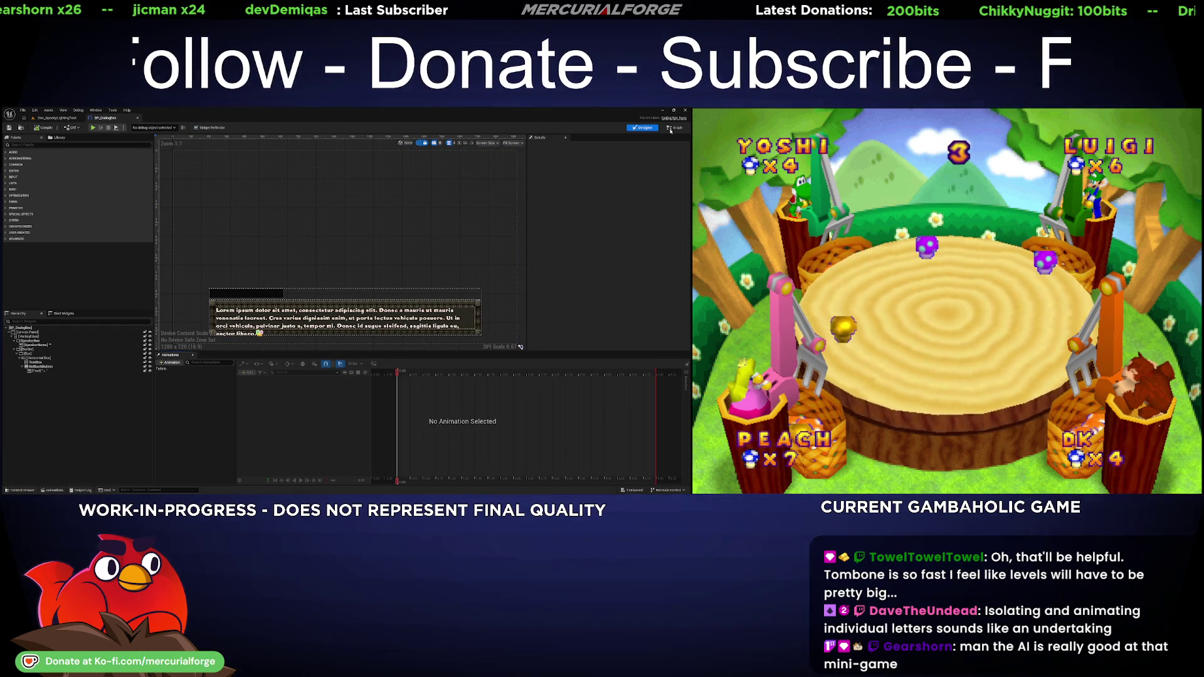
- Inspect BP_DialogBox's Resolve Built-in Tags and Typewriting Effect graphs, then return to the Designer
{"action": "left_click", "coordinate": [674, 128]}
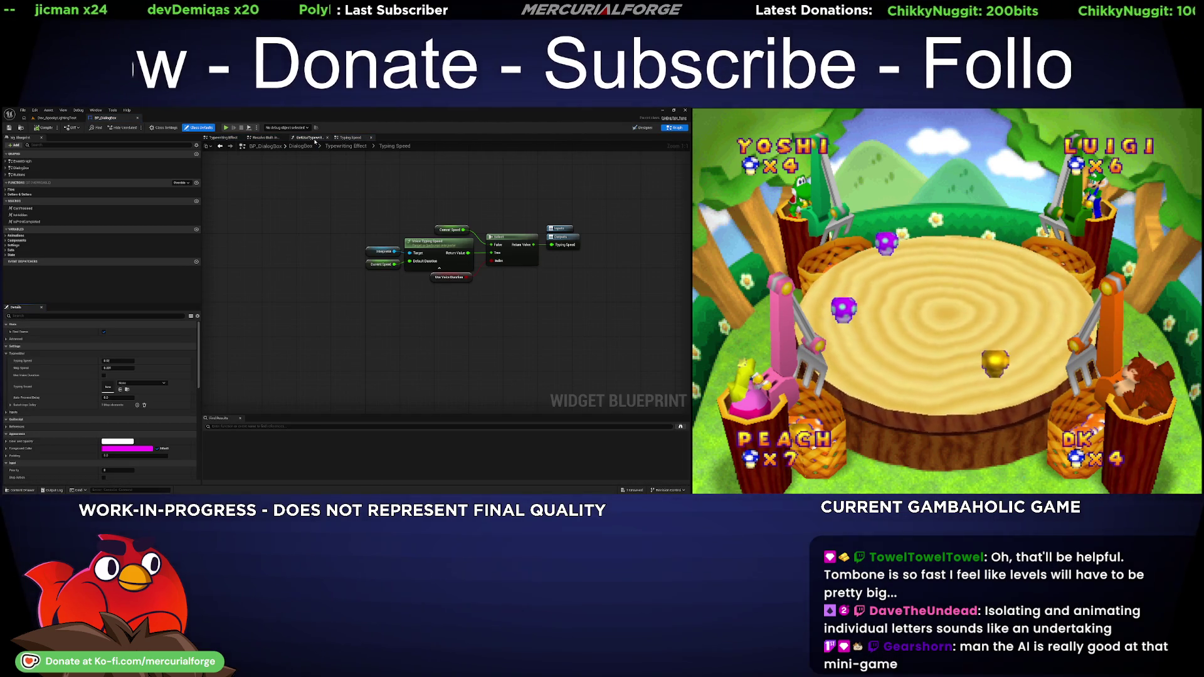
{"action": "left_click", "coordinate": [258, 138]}
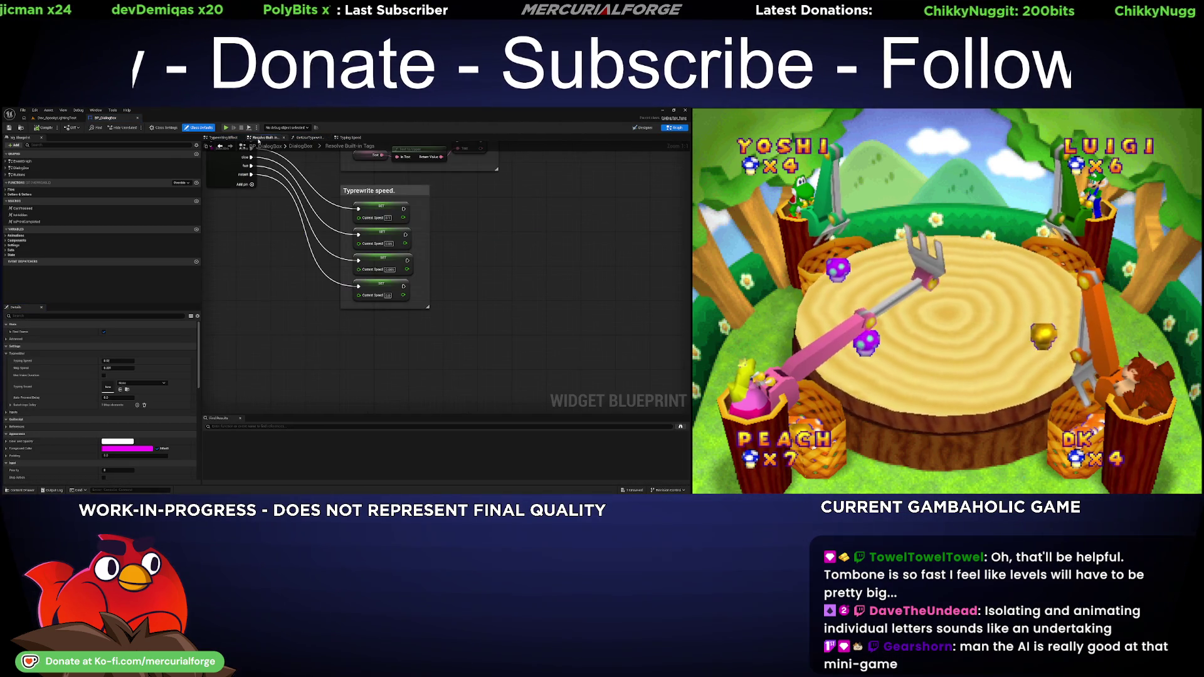
{"action": "left_click", "coordinate": [220, 138]}
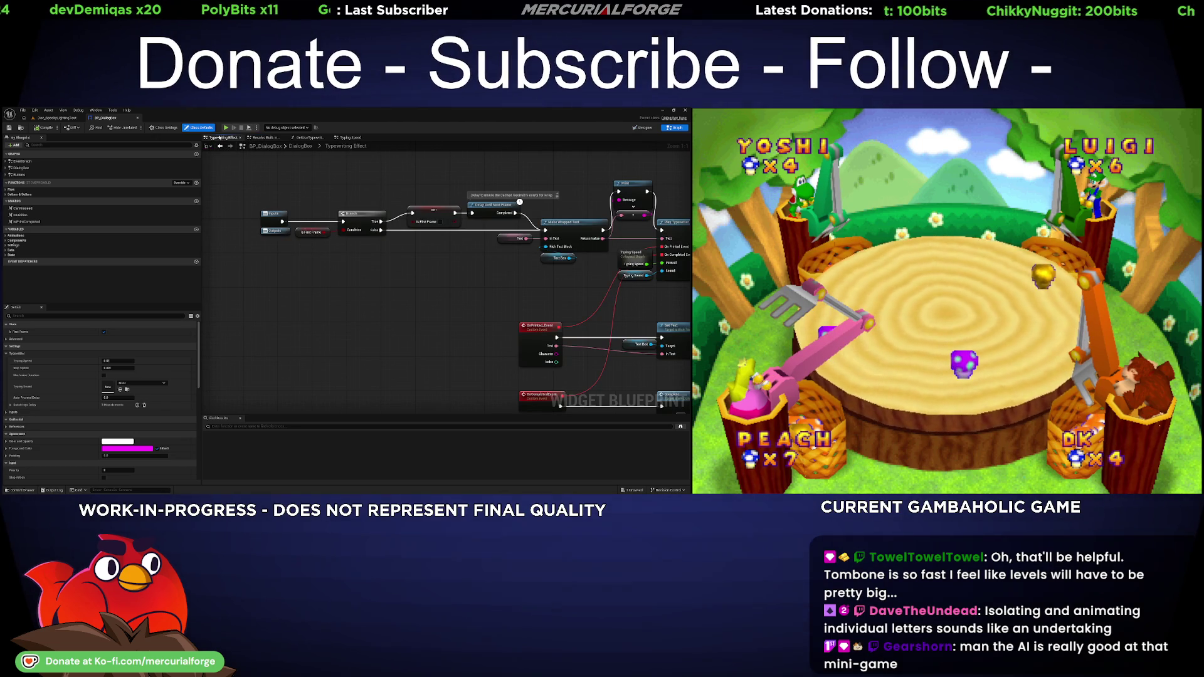
{"action": "mouse_move", "coordinate": [477, 282]}
{"action": "left_mouse_down"}
{"action": "mouse_move", "coordinate": [232, 293]}
{"action": "mouse_move", "coordinate": [204, 279]}
{"action": "left_mouse_up"}
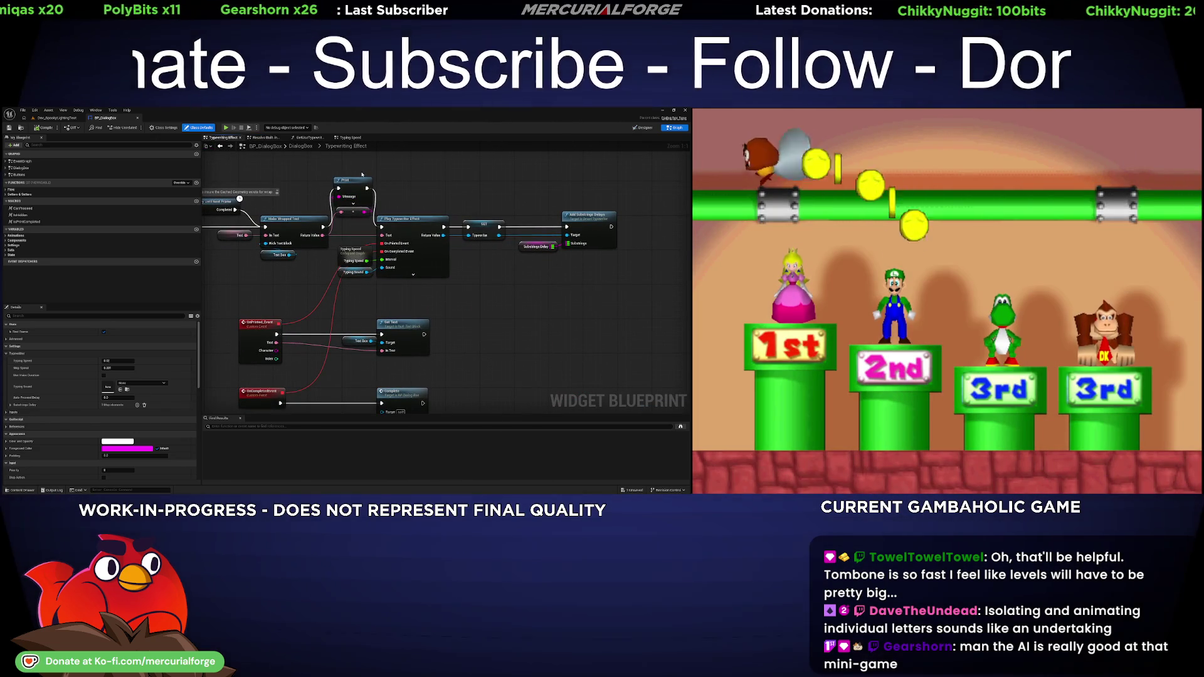
{"action": "left_click", "coordinate": [642, 128]}
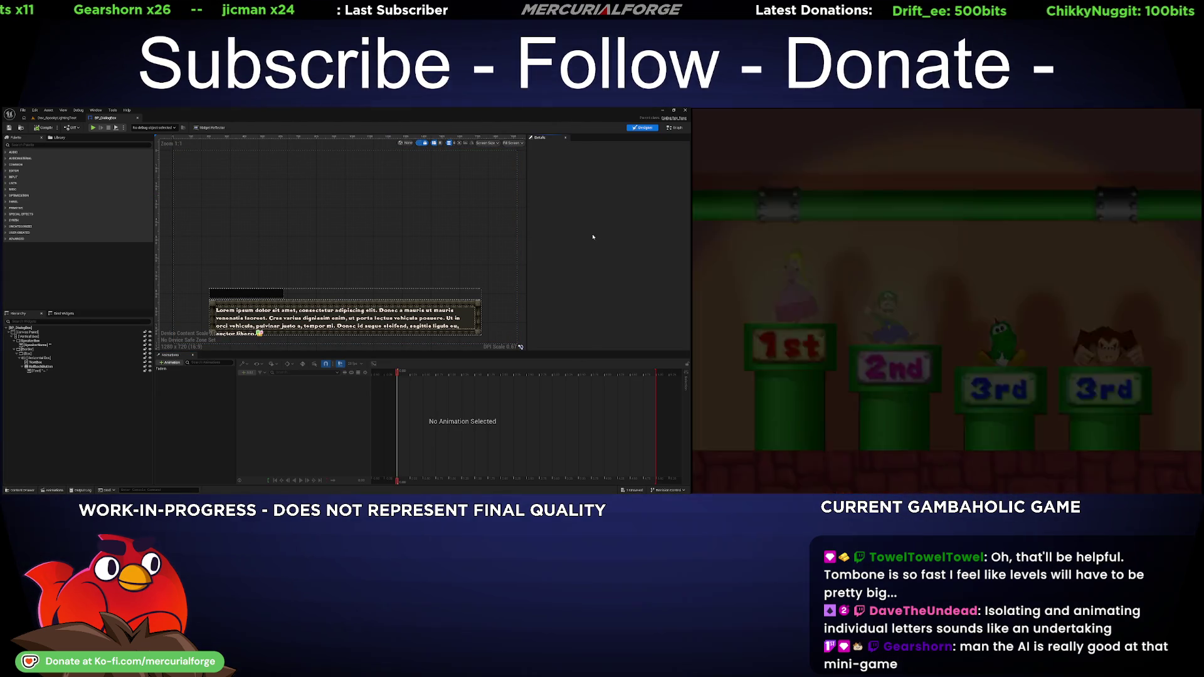
- Append two <img id="logo"> tags to the dialogue TextBox's Text property in Details
{"action": "left_click", "coordinate": [456, 318]}
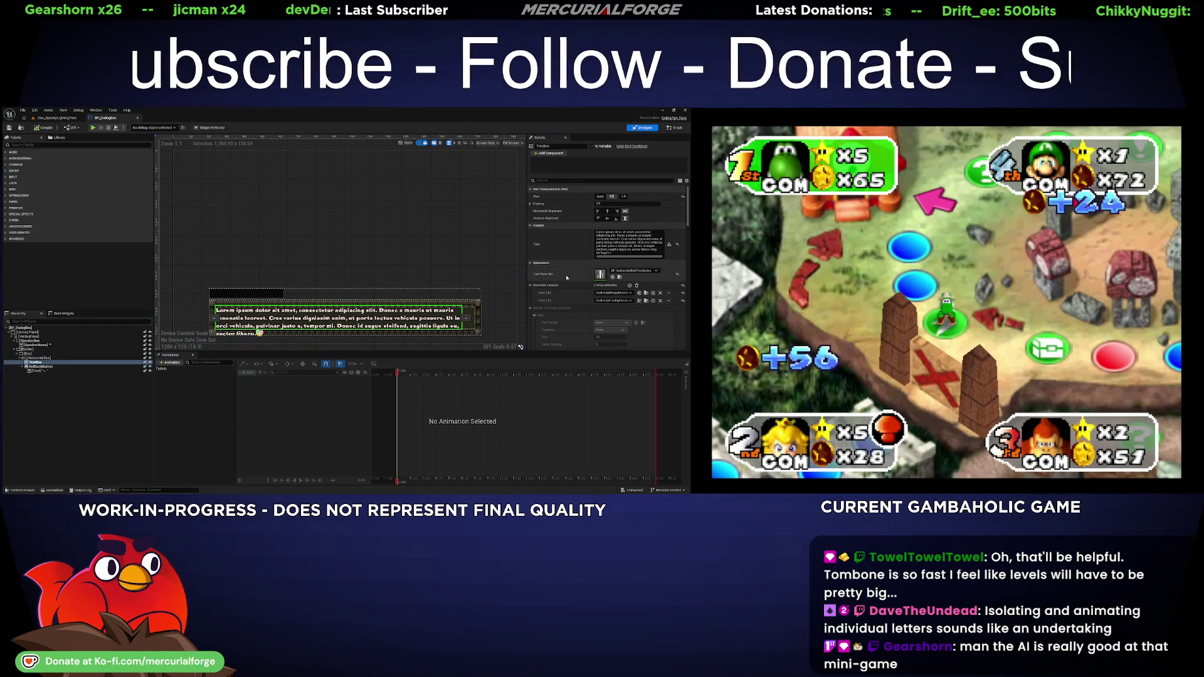
{"action": "scroll", "coordinate": [568, 277], "scroll_direction": "down", "scroll_amount": 1}
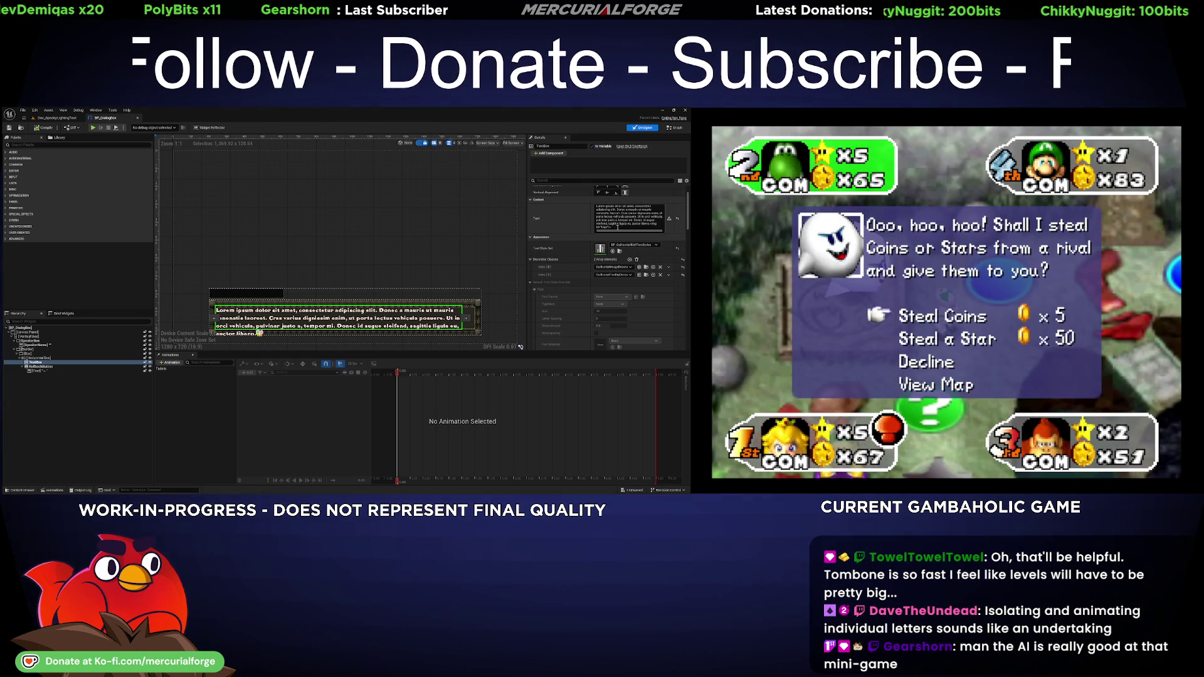
{"action": "left_click", "coordinate": [630, 232]}
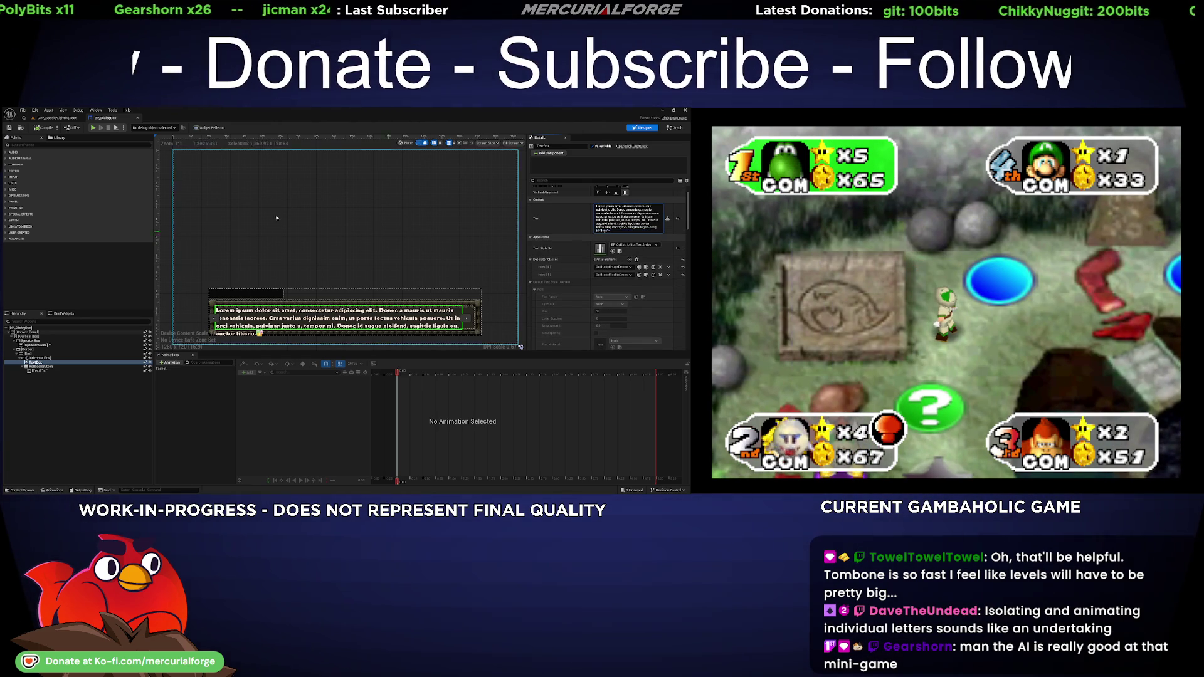
{"action": "left_click", "coordinate": [47, 128]}
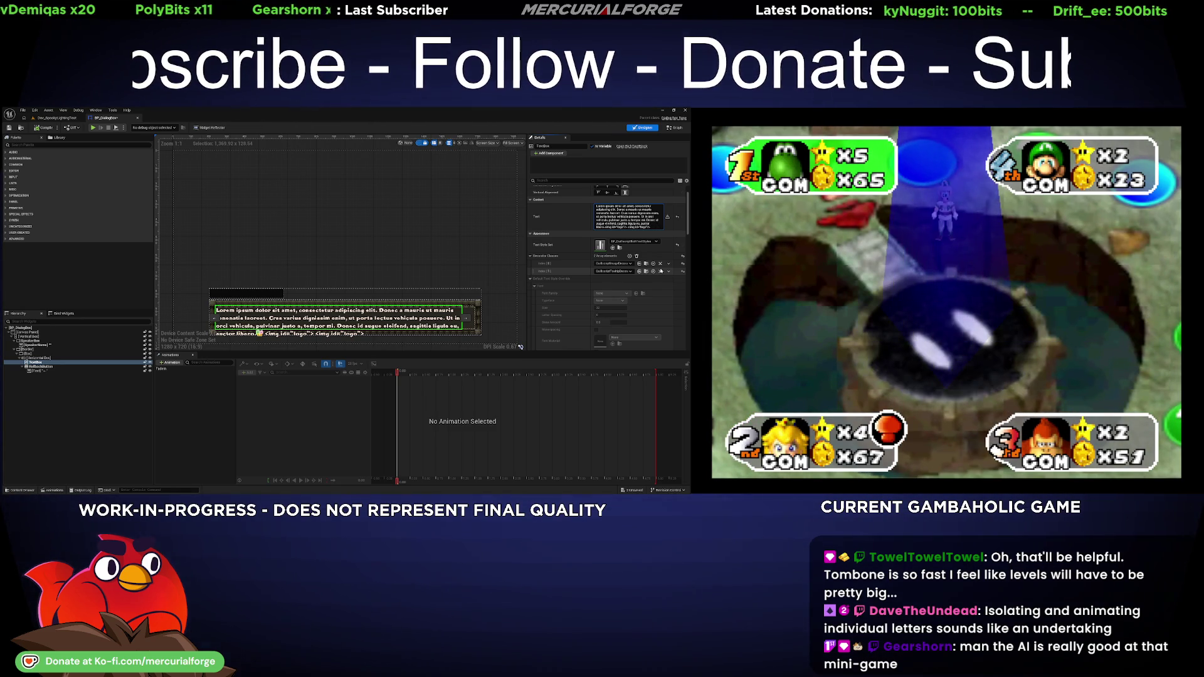
- Revise a selected portion of the dialogue text and commit the change
{"action": "left_click", "coordinate": [631, 216]}
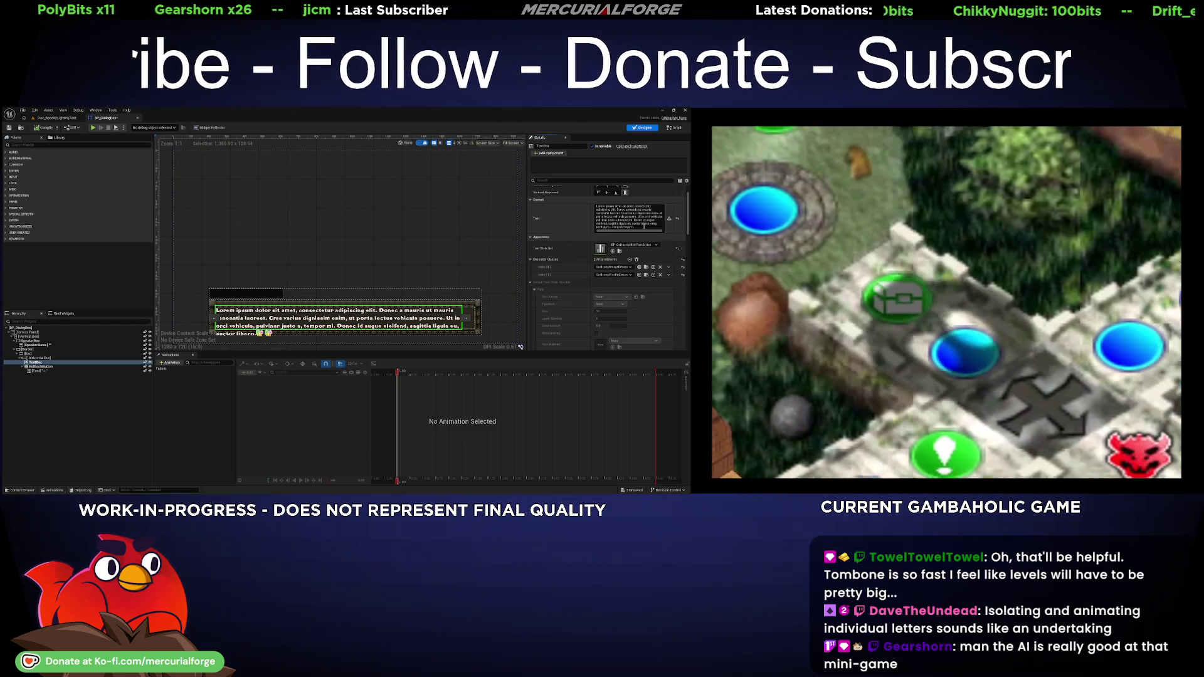
{"action": "left_click_drag", "start_coordinate": [629, 224], "coordinate": [612, 227]}
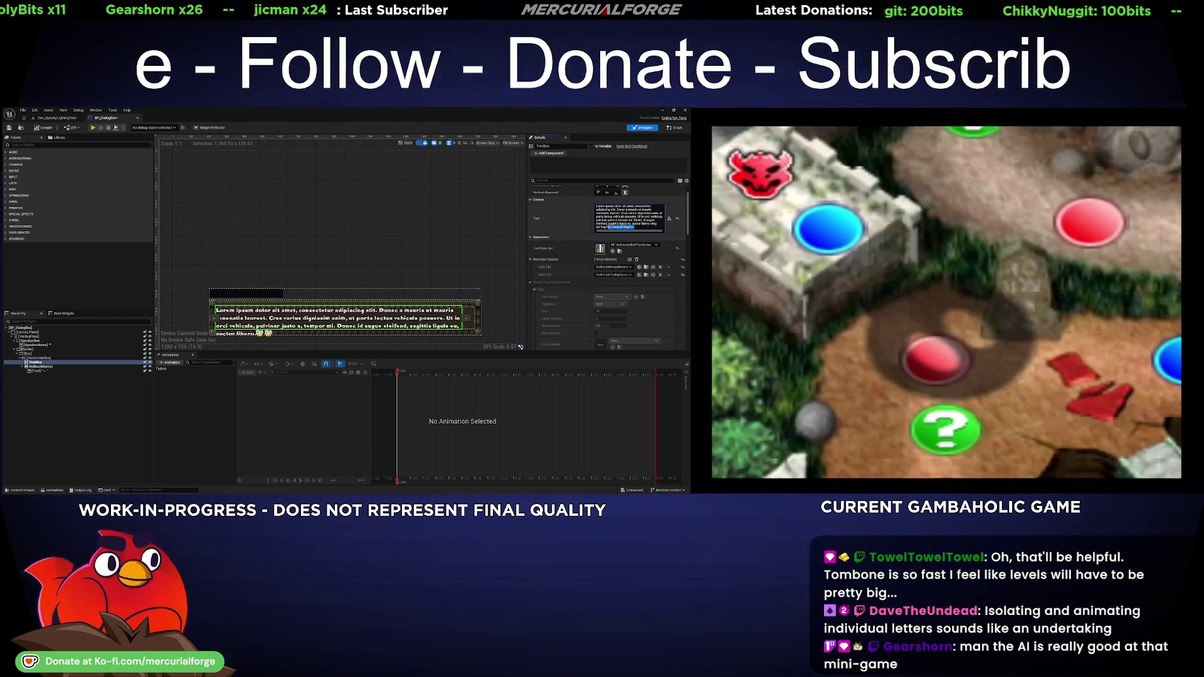
{"action": "left_click", "coordinate": [641, 250]}
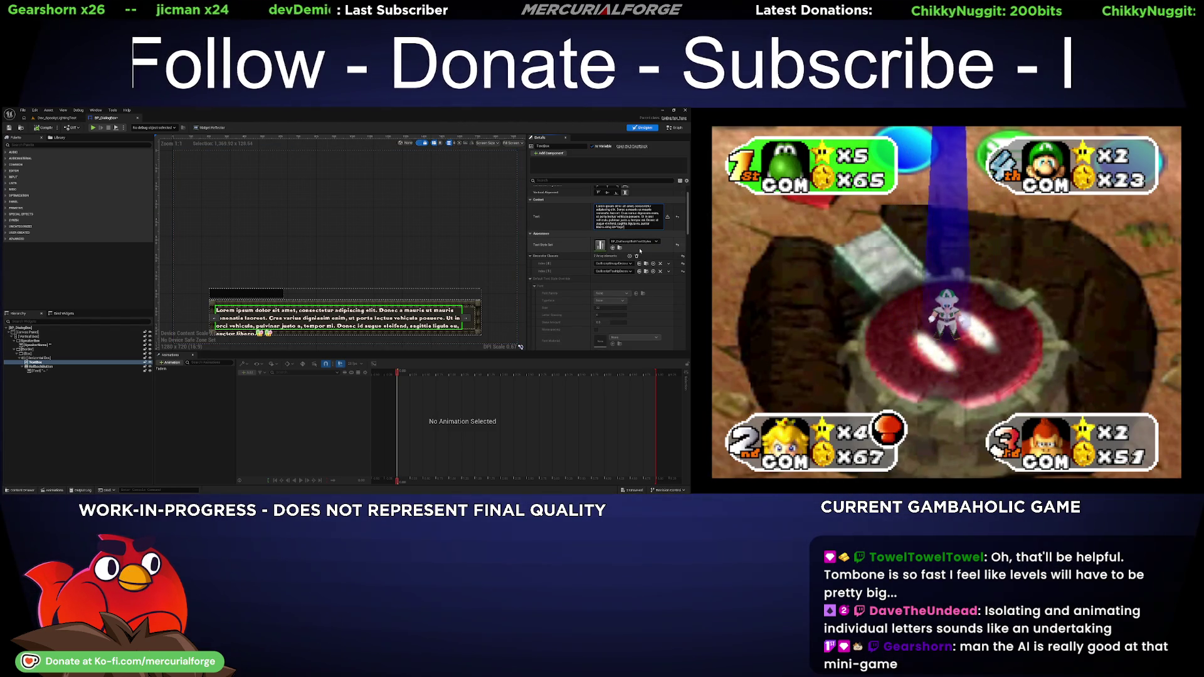
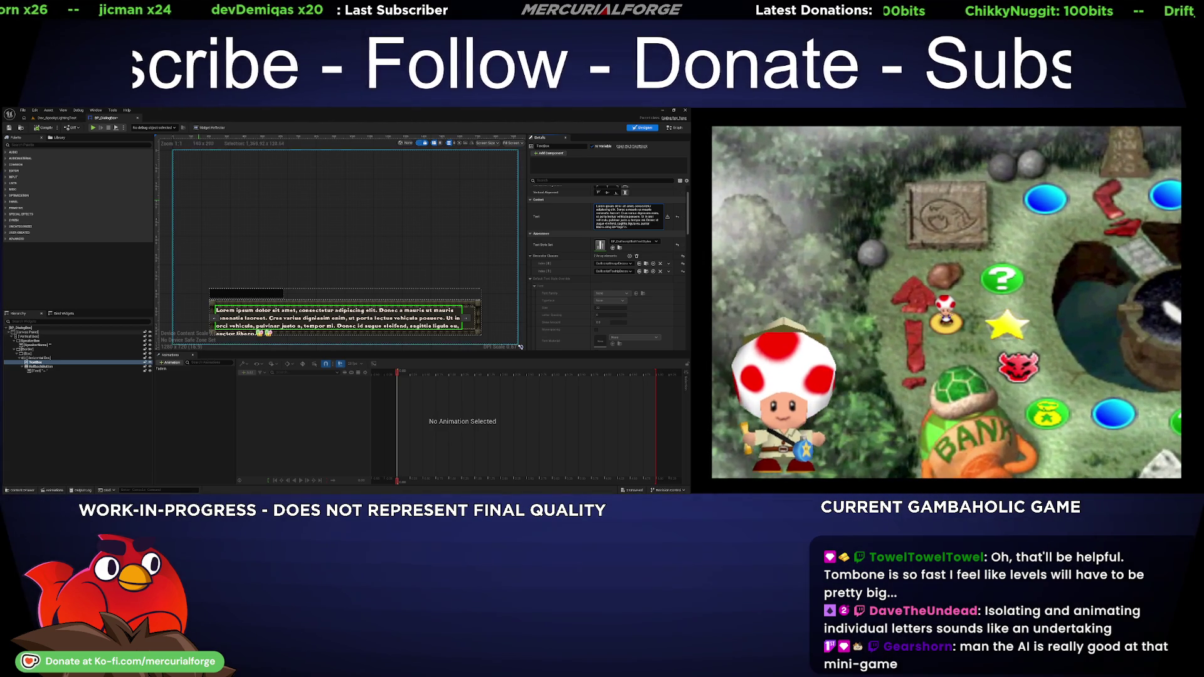
- Return from the BP_DialogBox widget designer to the Dev_SpookyLightingTest level tab
{"action": "left_click", "coordinate": [61, 118]}
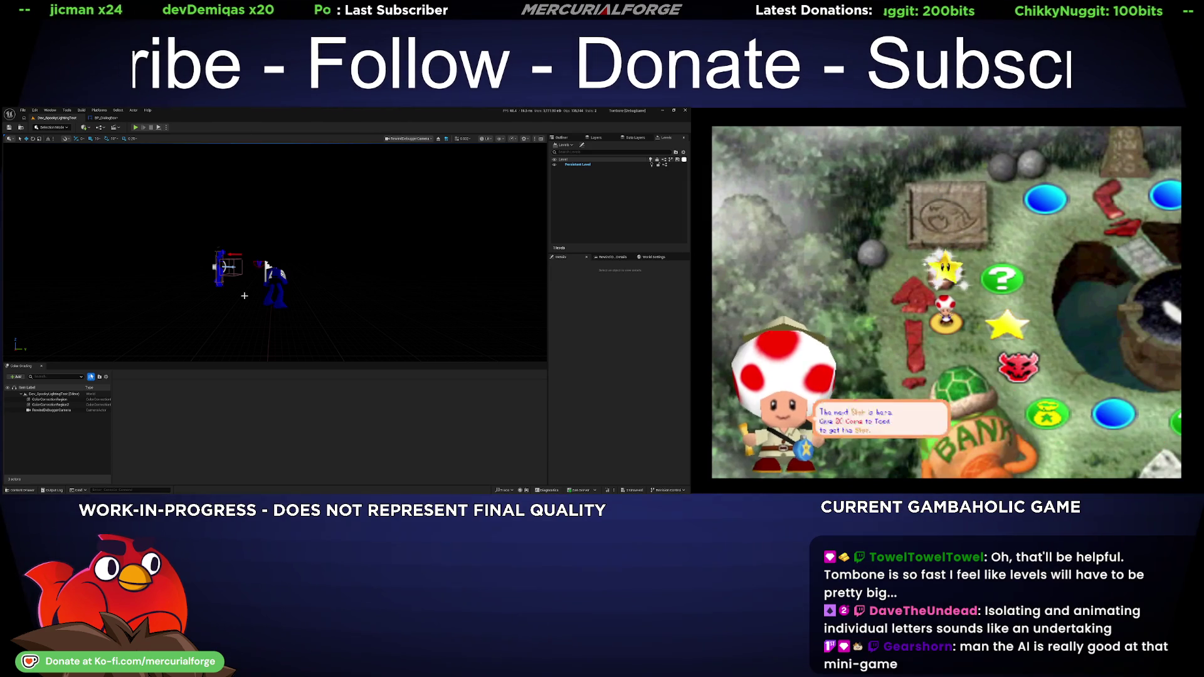
- Select the Cube, play-test the dialogue in immersive view, then stop play and restore the layout
{"action": "left_click", "coordinate": [244, 295]}
{"action": "key", "text": "alt+p"}
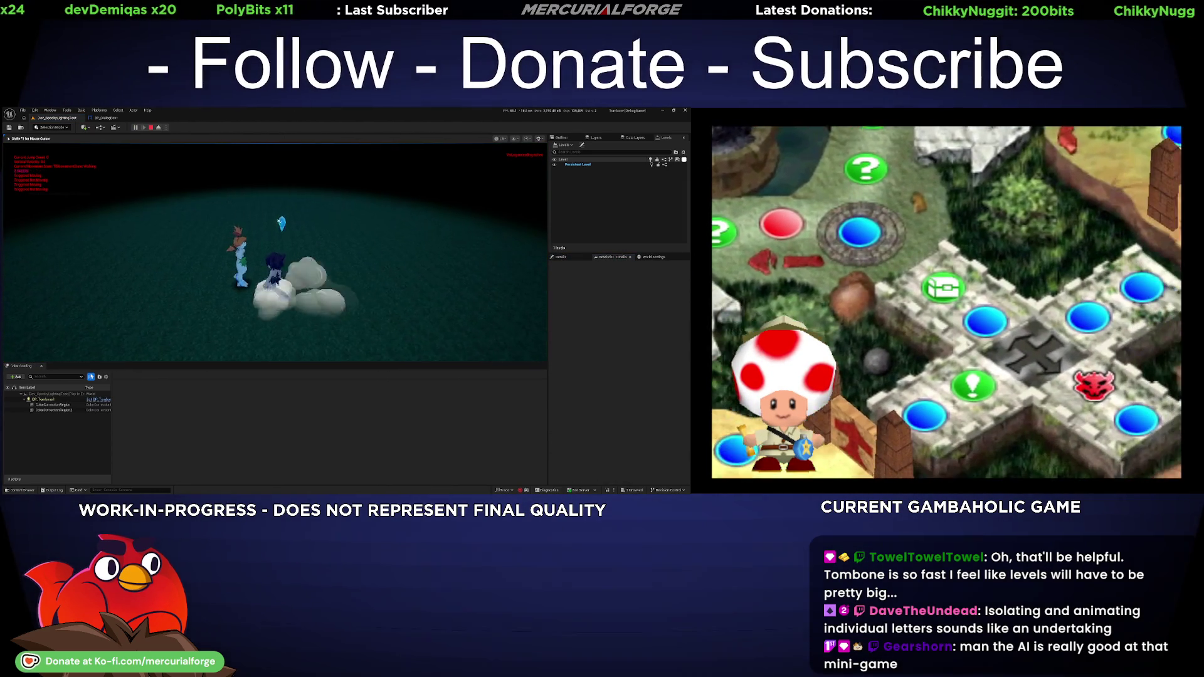
{"action": "key", "text": "F11"}
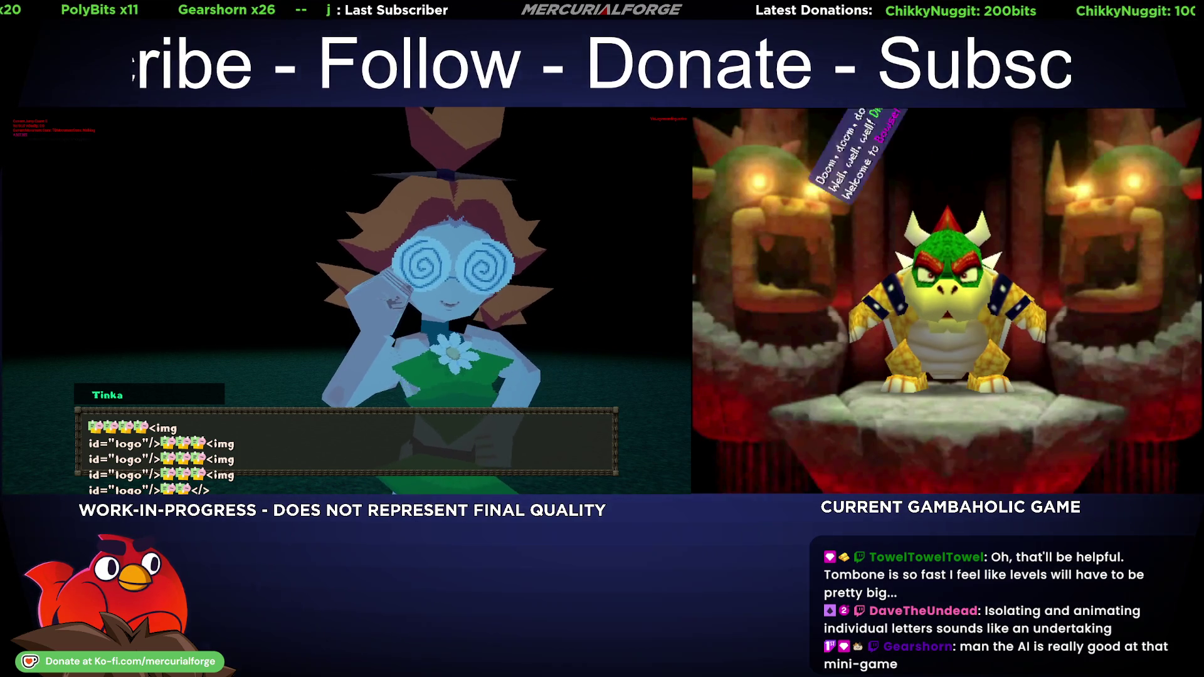
{"action": "key", "text": "Escape"}
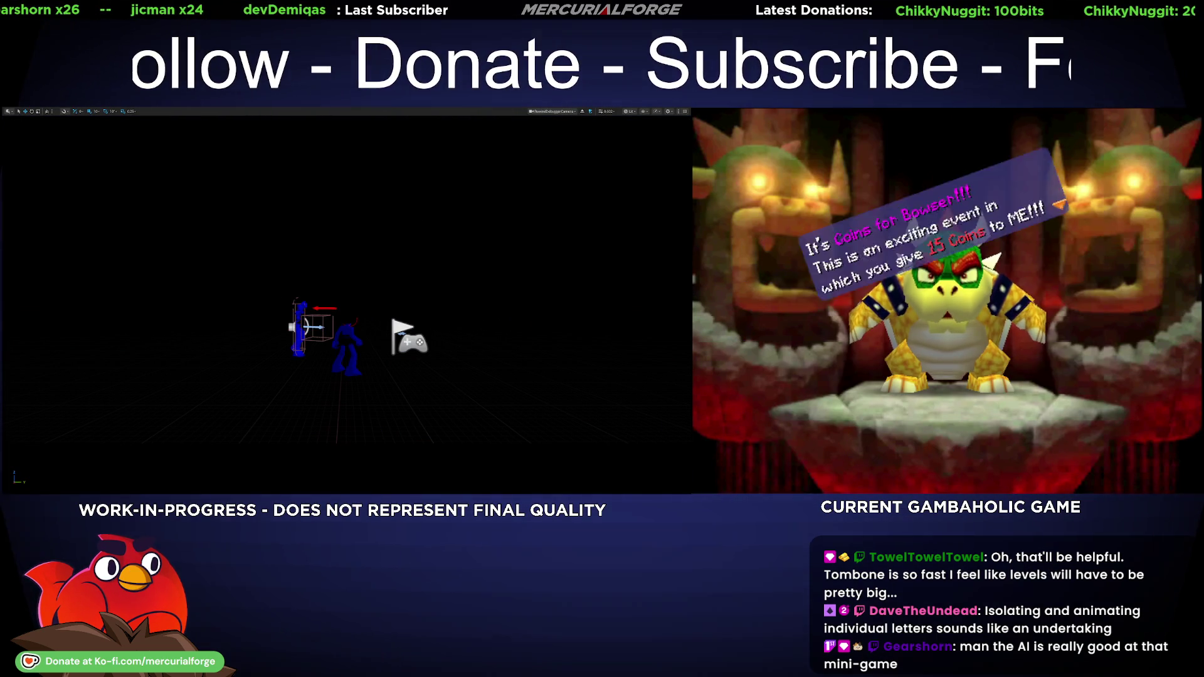
{"action": "key", "text": "F11"}
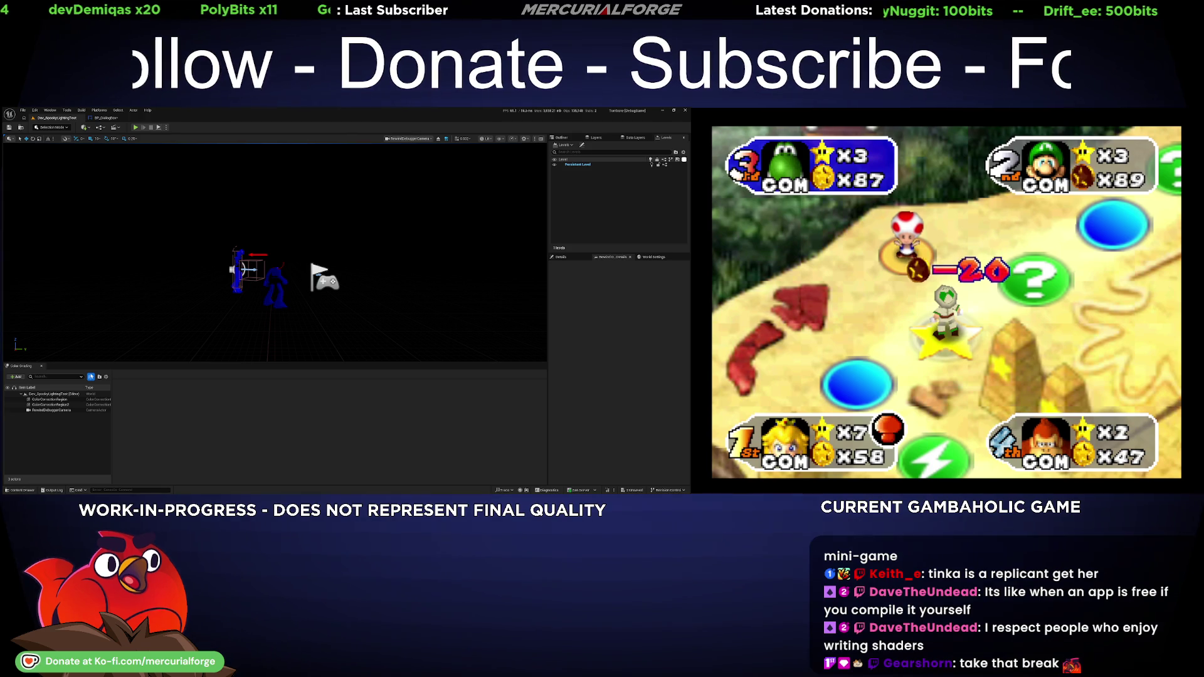
- Close the BP_DialogBox blueprint and open the Content Drawer with nothing selected
{"action": "left_click", "coordinate": [105, 118]}
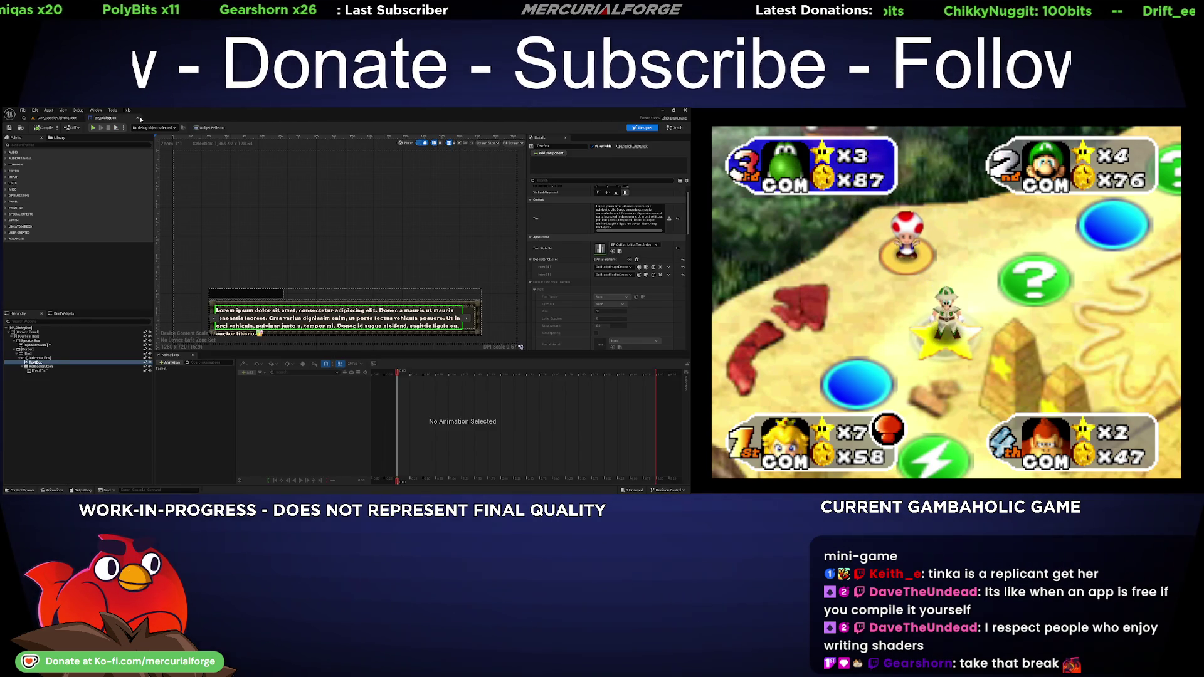
{"action": "left_click", "coordinate": [139, 119]}
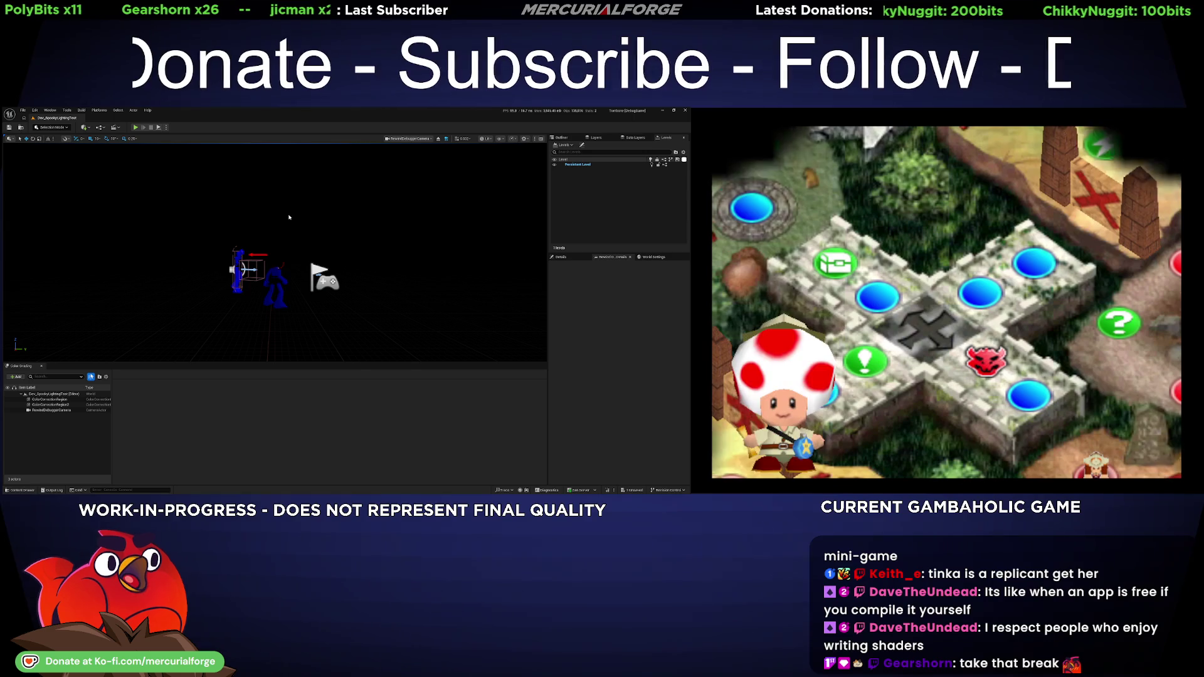
{"action": "key", "text": "ctrl+space"}
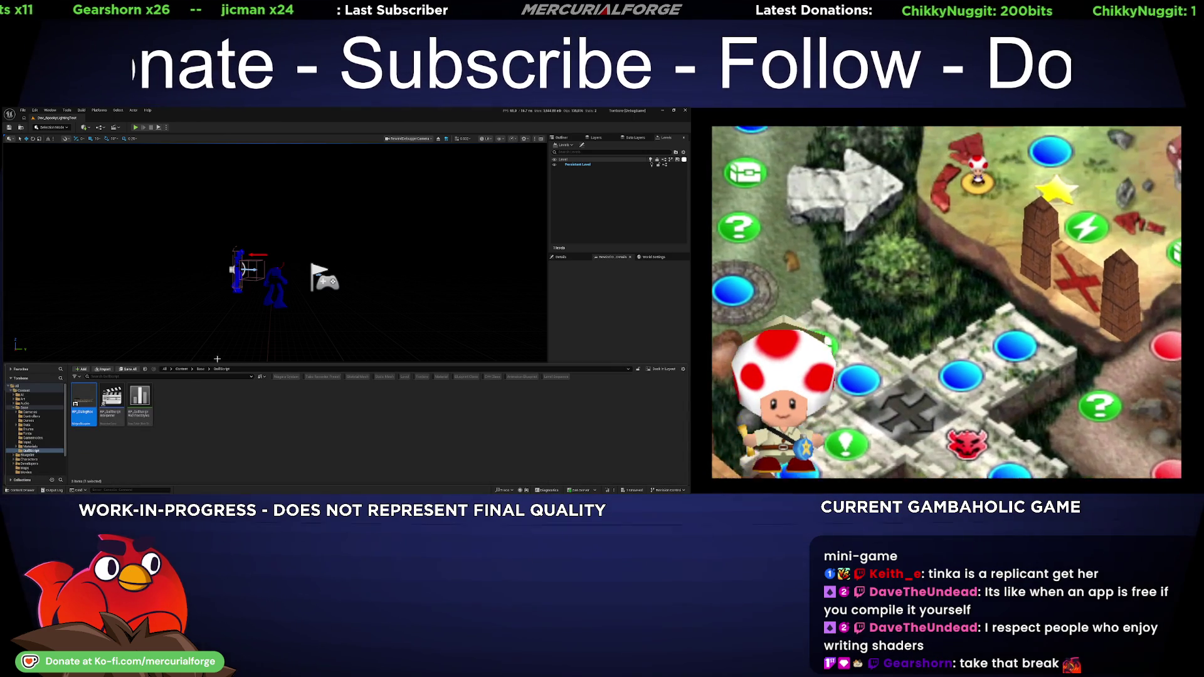
{"action": "left_click", "coordinate": [224, 412]}
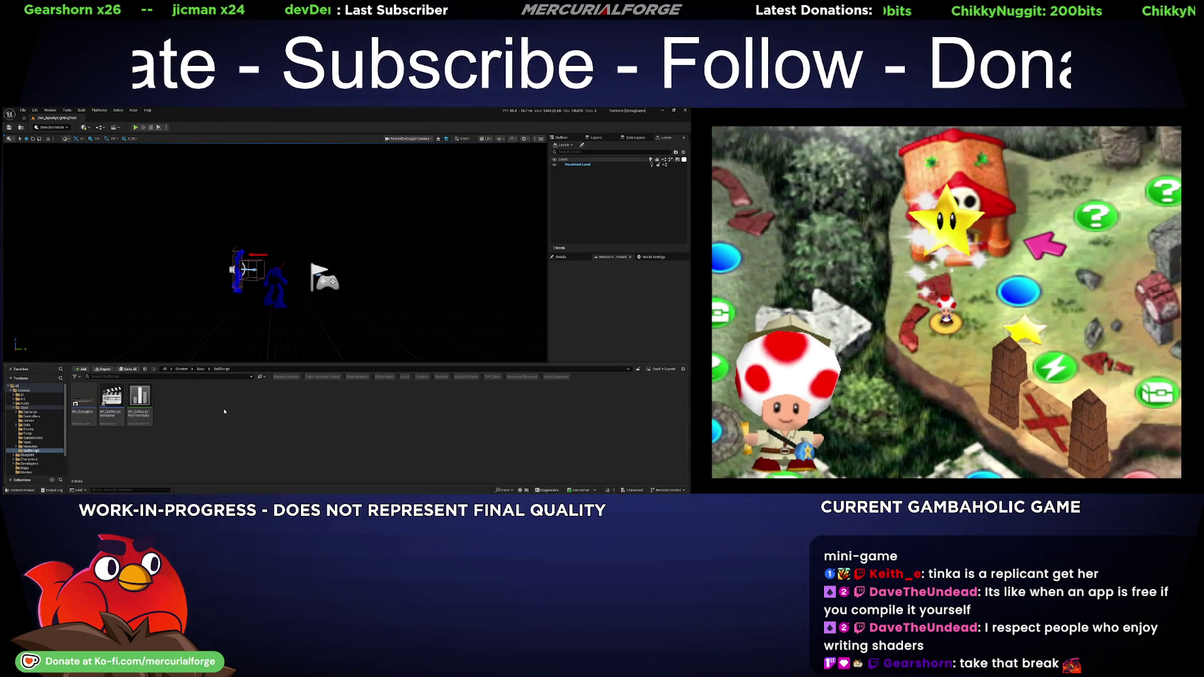